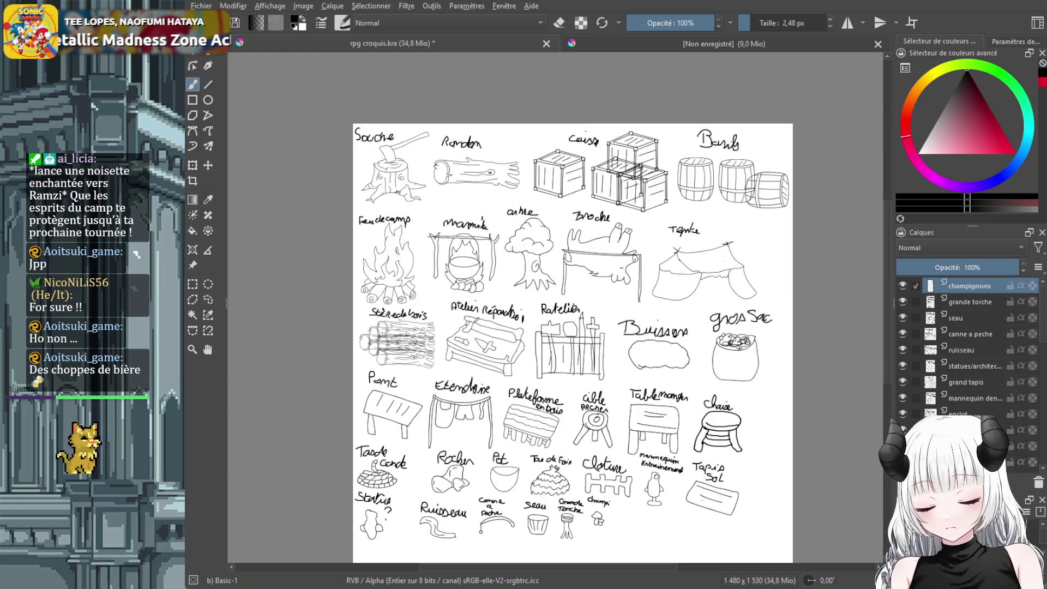
Add a new layer named 'choppe de bière'
scroll(655, 440, up, 3)
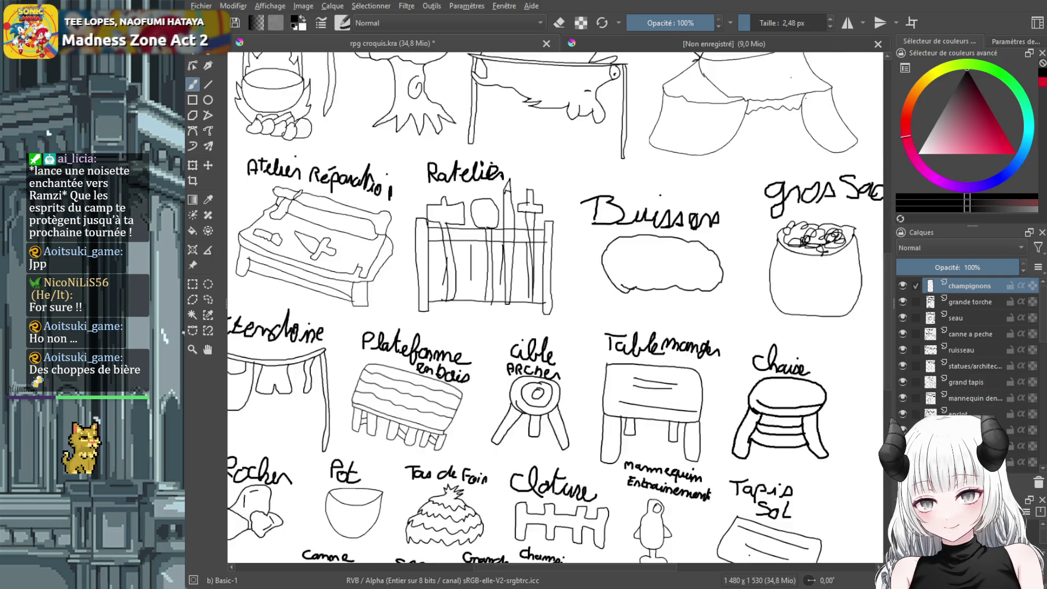
scroll(658, 356, down, 5)
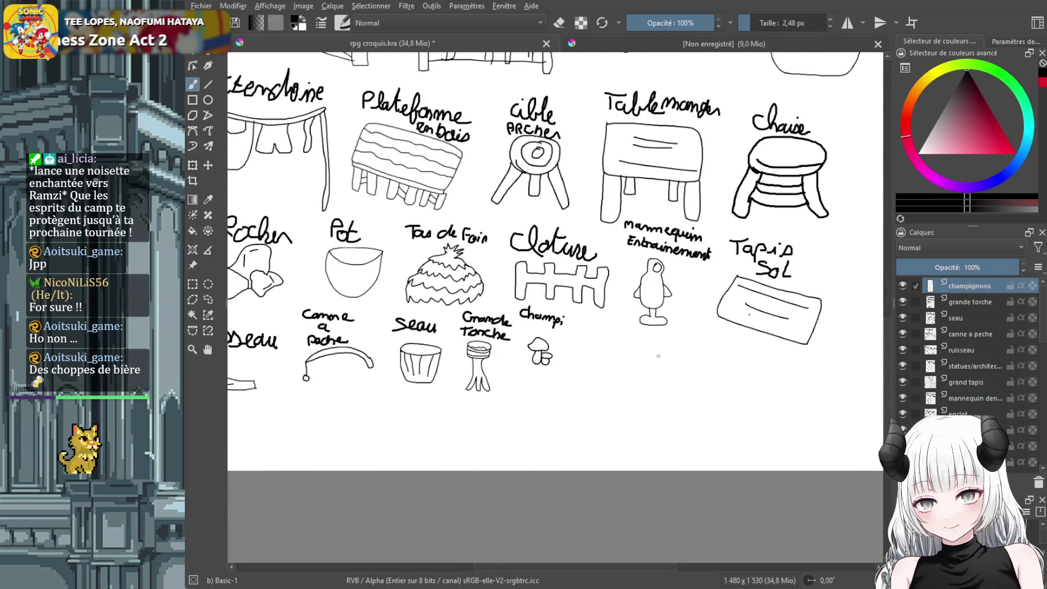
scroll(658, 356, up, 2)
key(Insert)
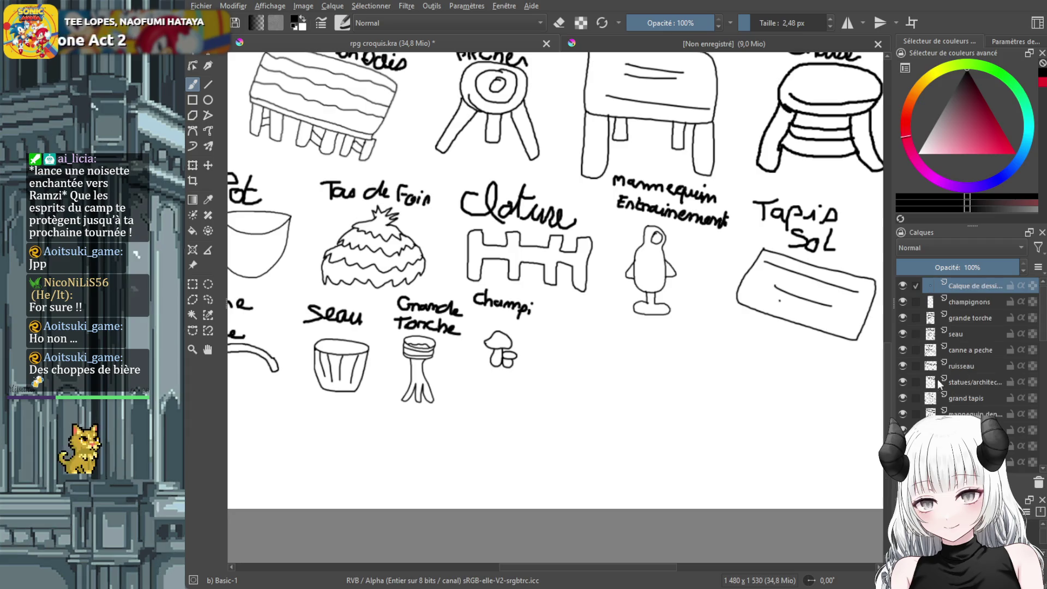
double_click(966, 288)
text(cho)
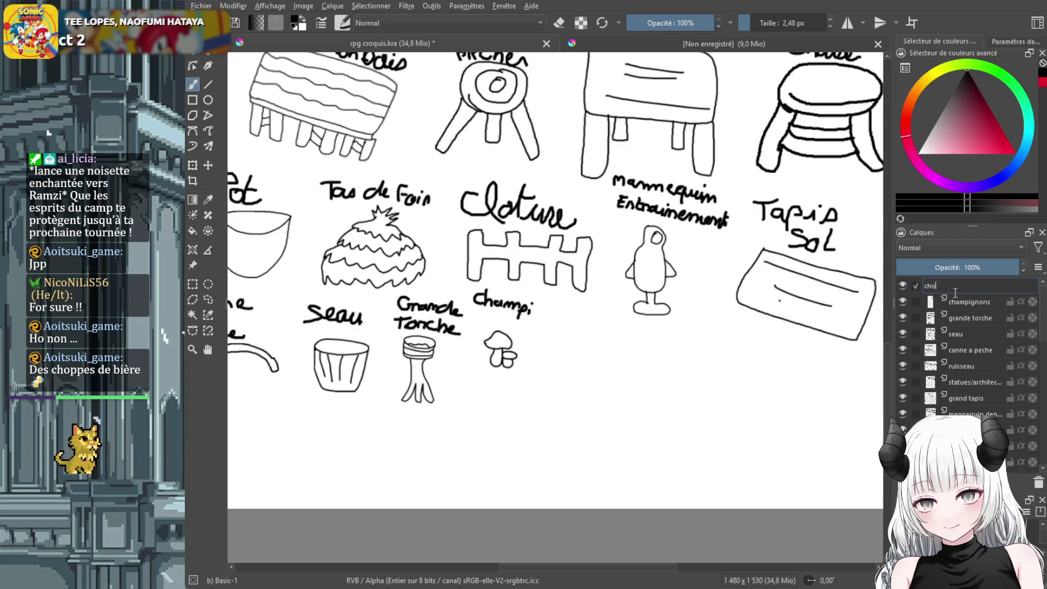
text(ppe de bière)
key(Return)
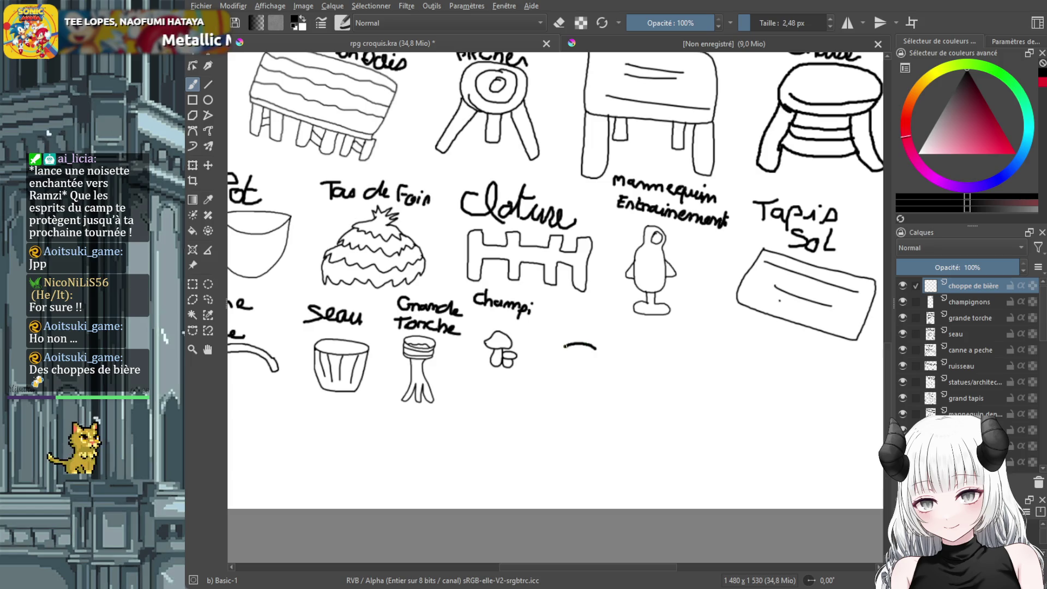
Sketch a beer mug with a curved handle and shrink it to a much smaller size
mouse_move(557, 364)
mouse_down()
mouse_move(559, 385)
mouse_move(597, 404)
mouse_up()
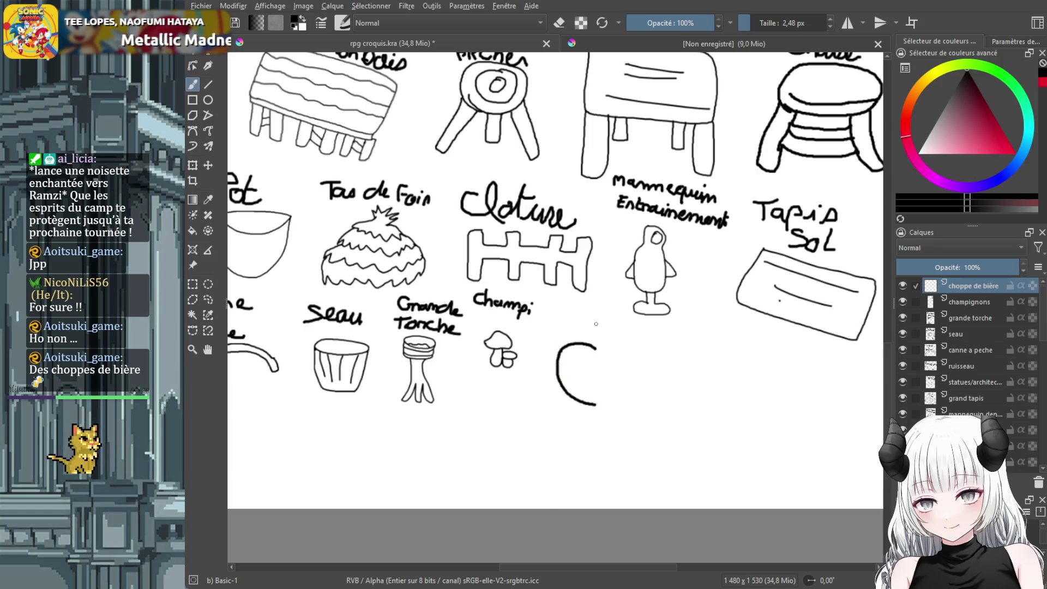
mouse_move(597, 323)
mouse_down()
mouse_move(604, 441)
mouse_move(661, 440)
mouse_move(663, 396)
mouse_move(658, 343)
mouse_move(596, 320)
mouse_move(663, 355)
mouse_up()
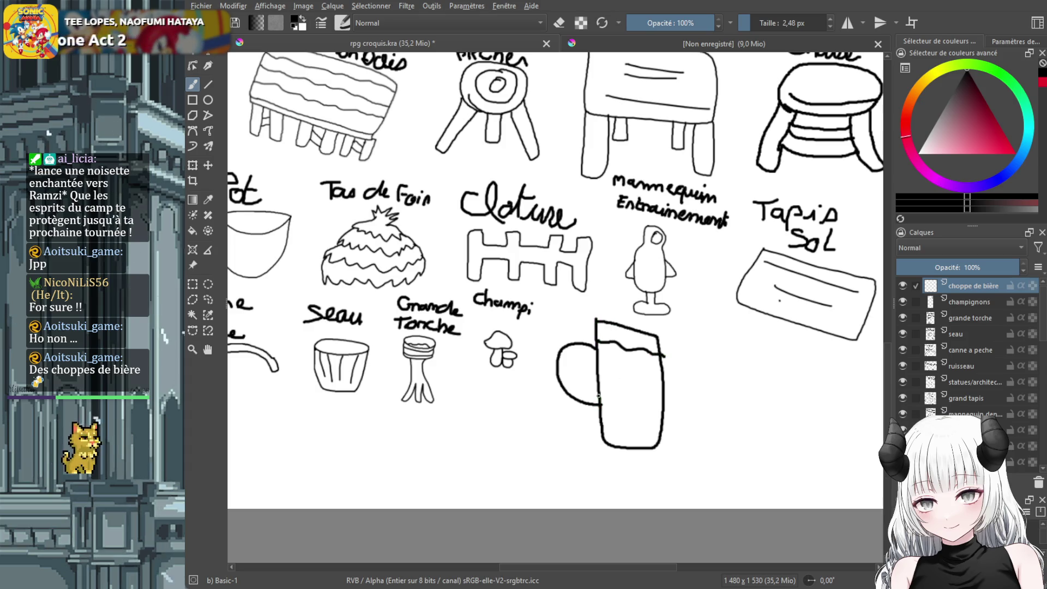
mouse_move(575, 387)
mouse_down()
mouse_move(573, 369)
mouse_move(596, 358)
mouse_up()
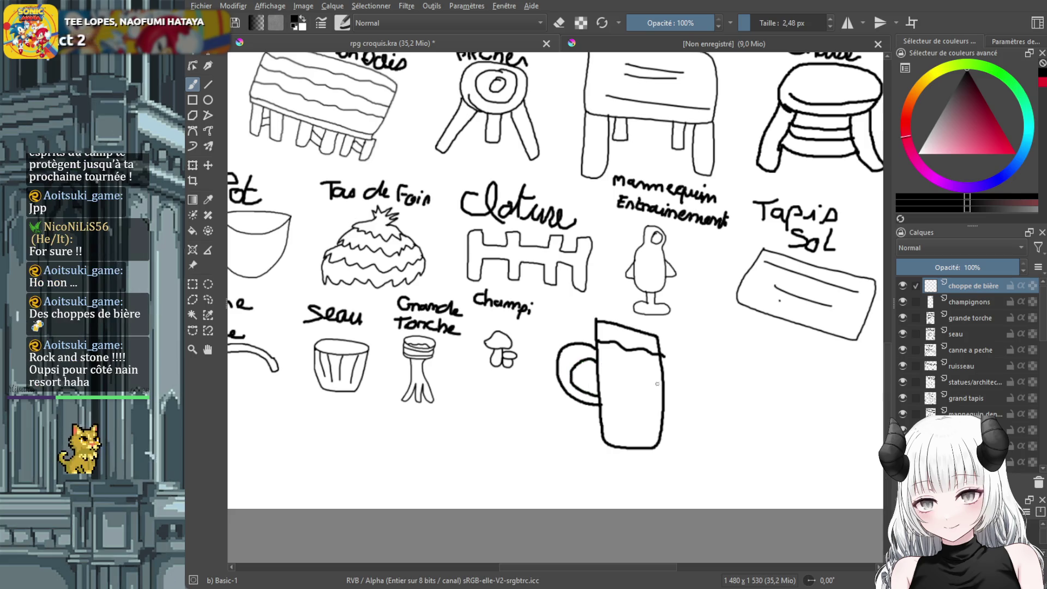
click(193, 166)
mouse_move(666, 318)
mouse_down()
mouse_move(638, 336)
mouse_move(593, 410)
mouse_move(607, 378)
mouse_move(591, 364)
mouse_up()
key(b)
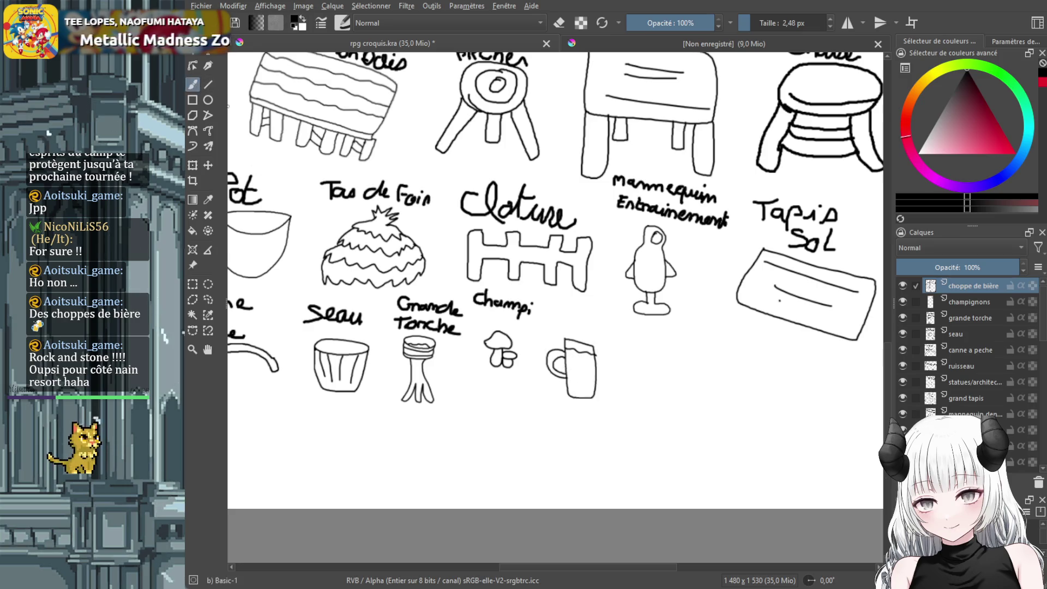
Handwrite the label 'choppe Bière' by the mug and check it against the whole sheet
scroll(548, 323, up, 3)
mouse_move(534, 301)
mouse_down()
mouse_move(533, 321)
mouse_move(538, 306)
mouse_move(556, 327)
mouse_move(566, 311)
mouse_move(580, 326)
mouse_move(613, 321)
mouse_move(643, 339)
mouse_up()
drag(547, 344, 533, 358)
mouse_move(606, 366)
mouse_down()
mouse_move(612, 382)
mouse_move(642, 376)
mouse_up()
key(minus)
key(minus)
key(plus)
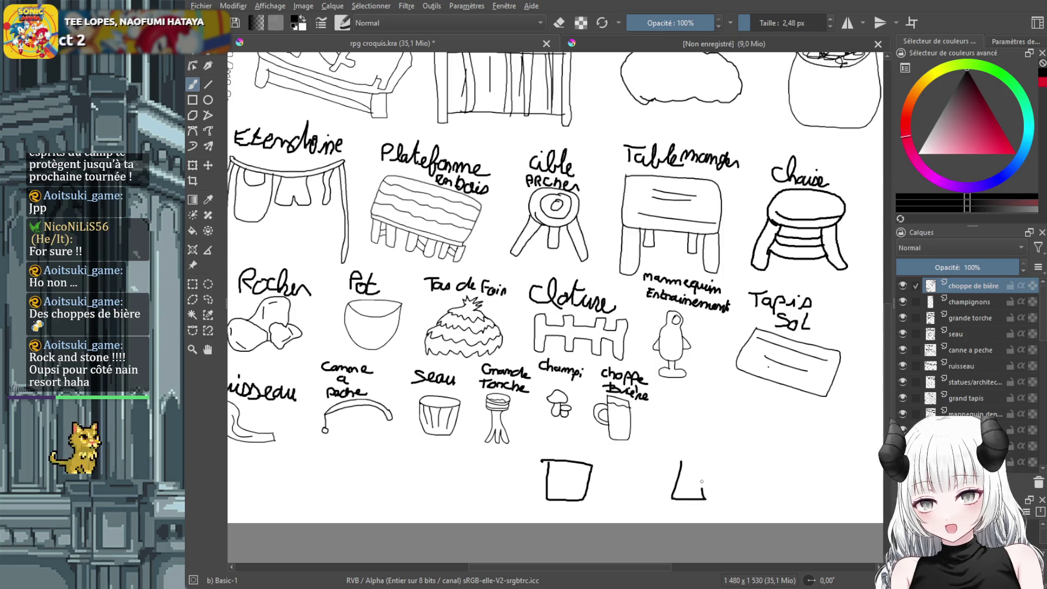
drag(793, 455, 818, 508)
drag(779, 460, 832, 522)
key(ctrl+z)
key(ctrl+z)
key(ctrl+z)
key(ctrl+z)
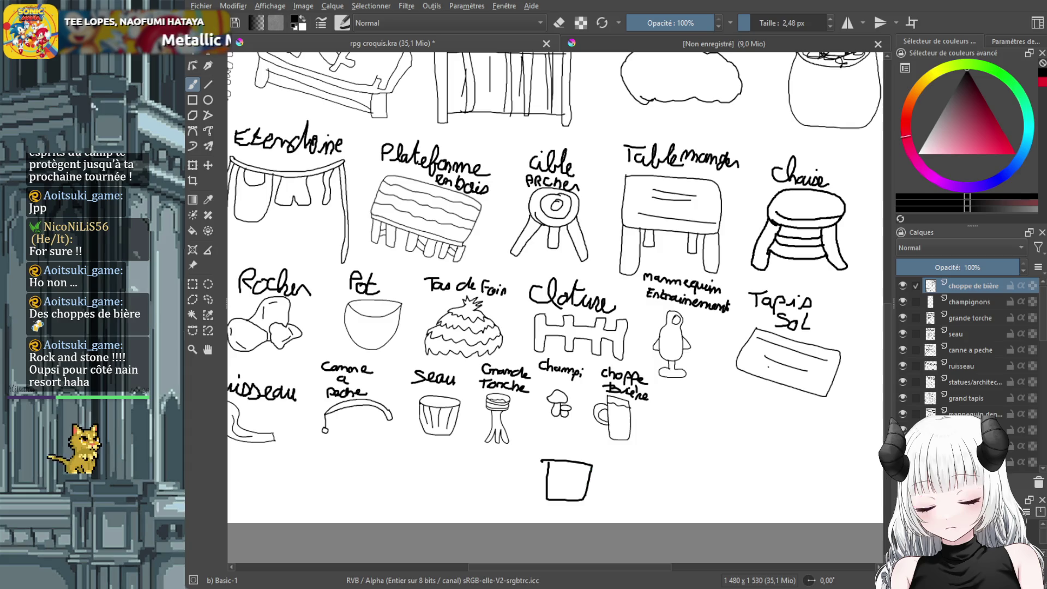
key(ctrl+z)
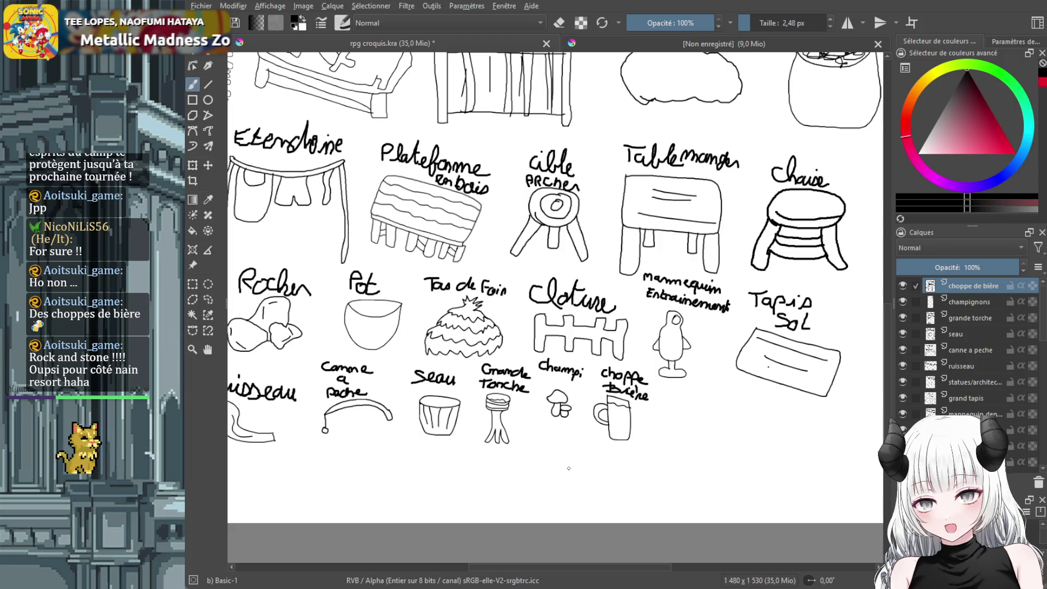
mouse_move(582, 463)
mouse_down()
mouse_move(612, 482)
mouse_move(568, 465)
mouse_move(633, 488)
mouse_move(843, 485)
mouse_move(801, 491)
mouse_up()
key(ctrl+z)
key(ctrl+z)
key(ctrl+z)
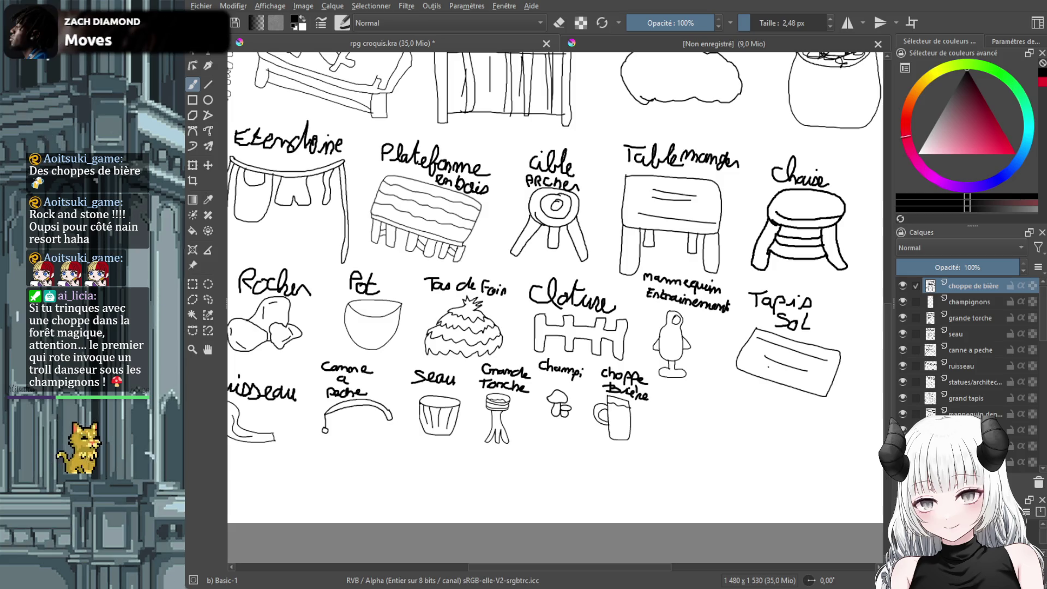
scroll(555, 288, left, 5)
scroll(555, 288, right, 2)
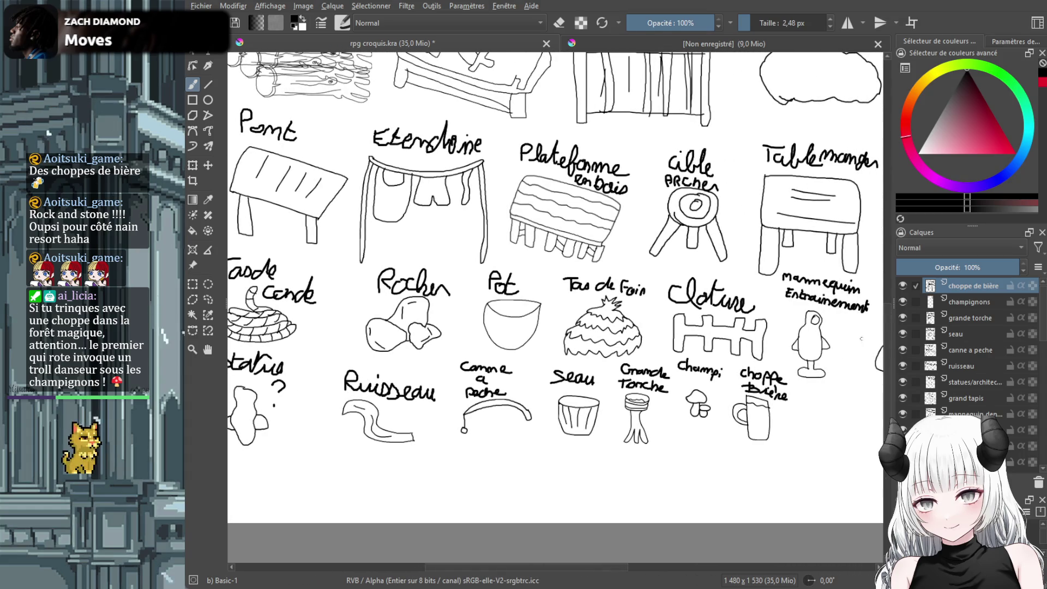
mouse_move(887, 339)
mouse_down()
mouse_move(885, 205)
mouse_move(895, 326)
mouse_up()
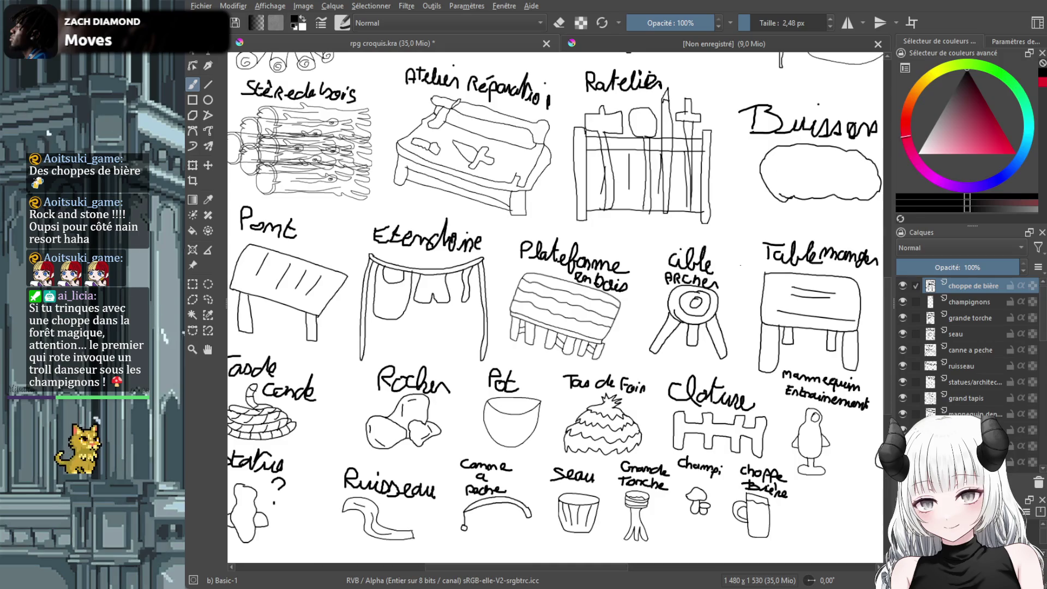
ctrl+scroll(654, 425, down, 5)
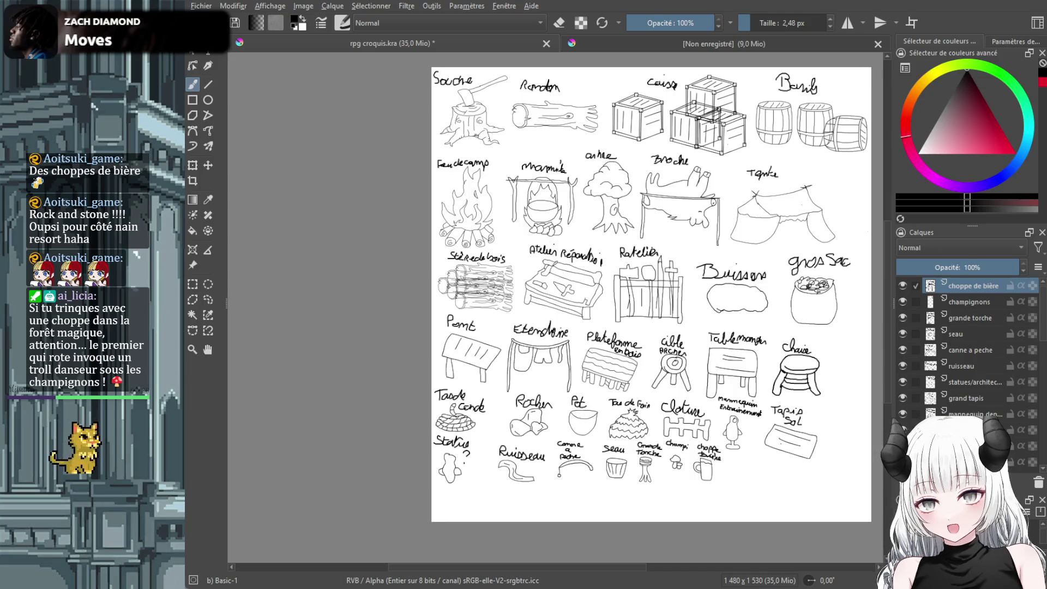
drag(610, 573, 655, 572)
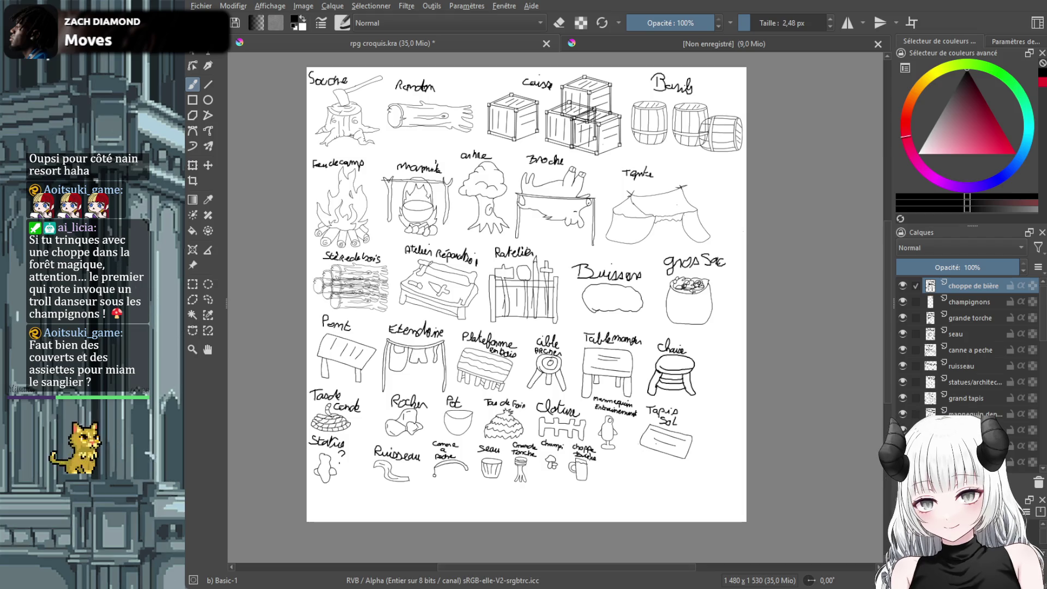
scroll(638, 437, up, 1)
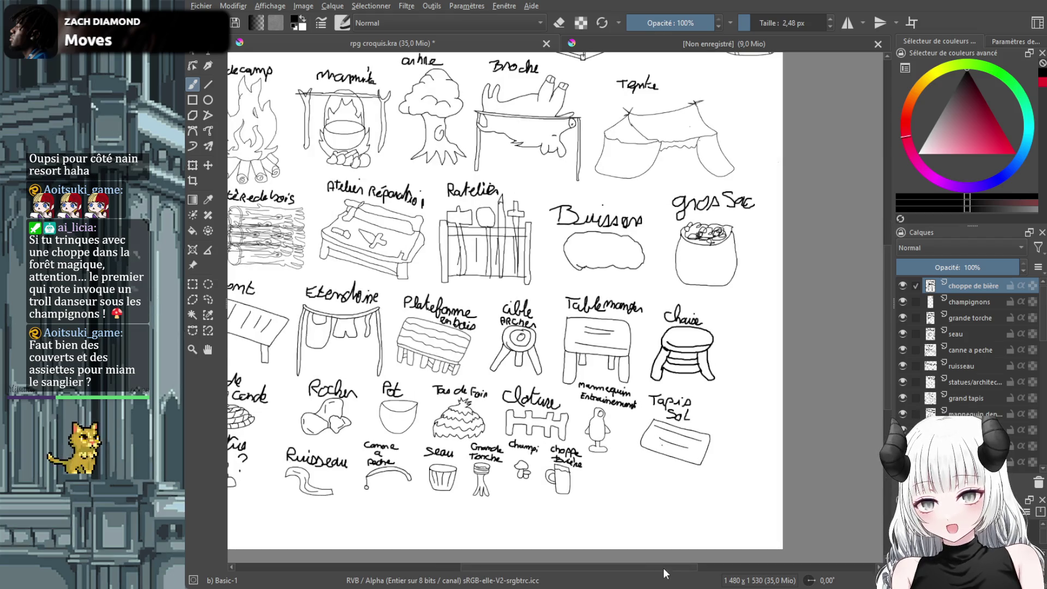
scroll(665, 570, left, 1)
scroll(889, 394, down, 3)
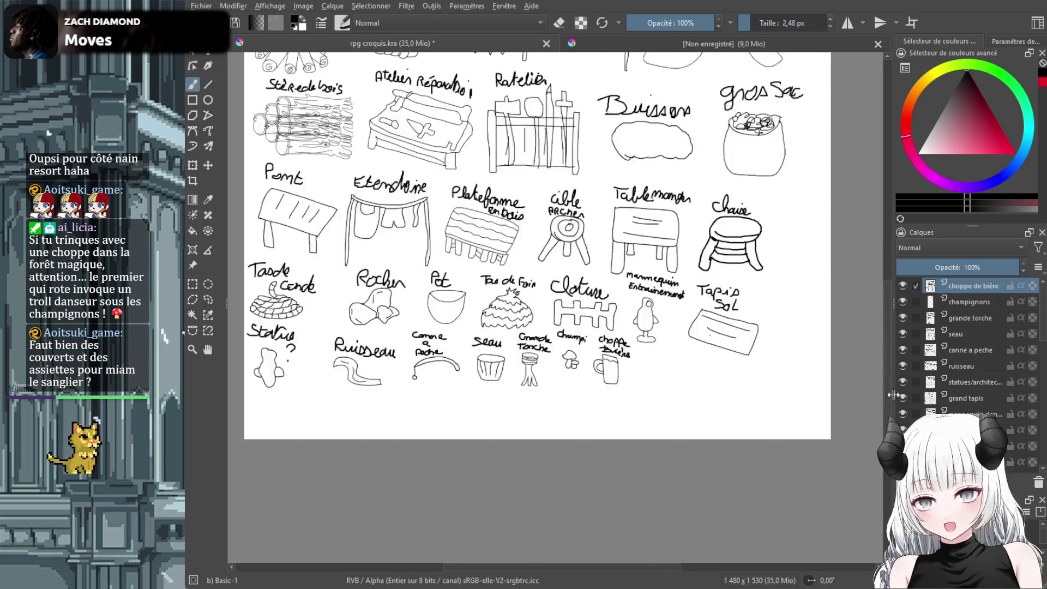
scroll(742, 386, up, 3)
scroll(742, 385, down, 1)
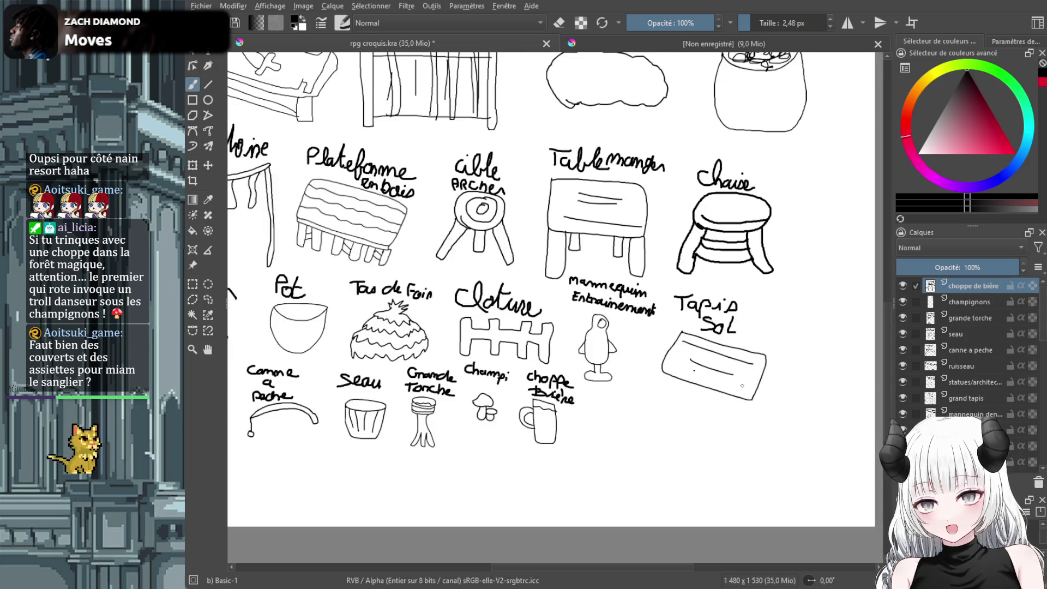
scroll(742, 385, up, 1)
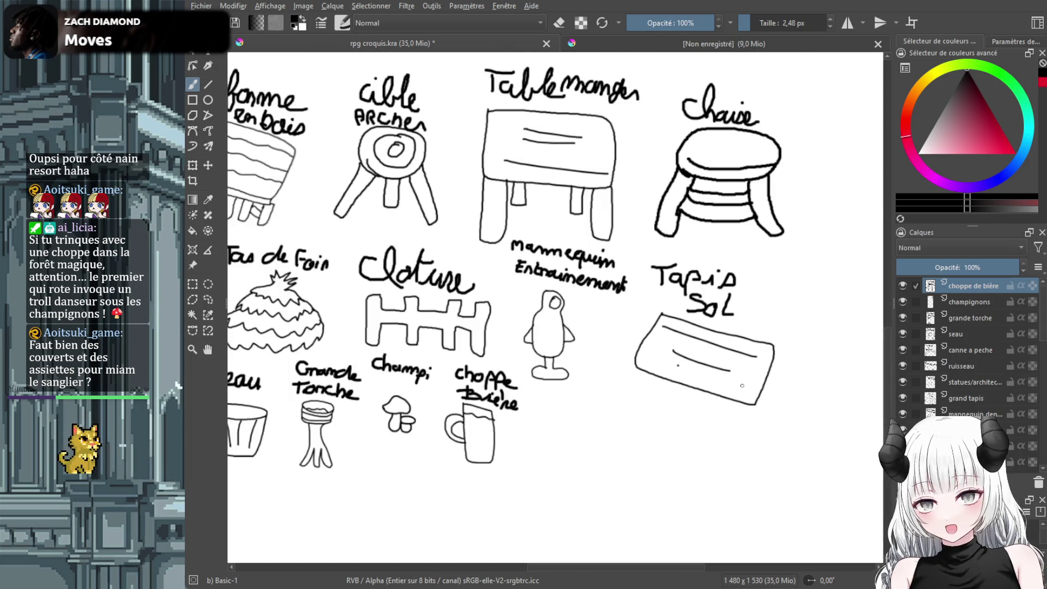
Add a new layer named 'assiette' above choppe de bière
key(Insert)
double_click(980, 287)
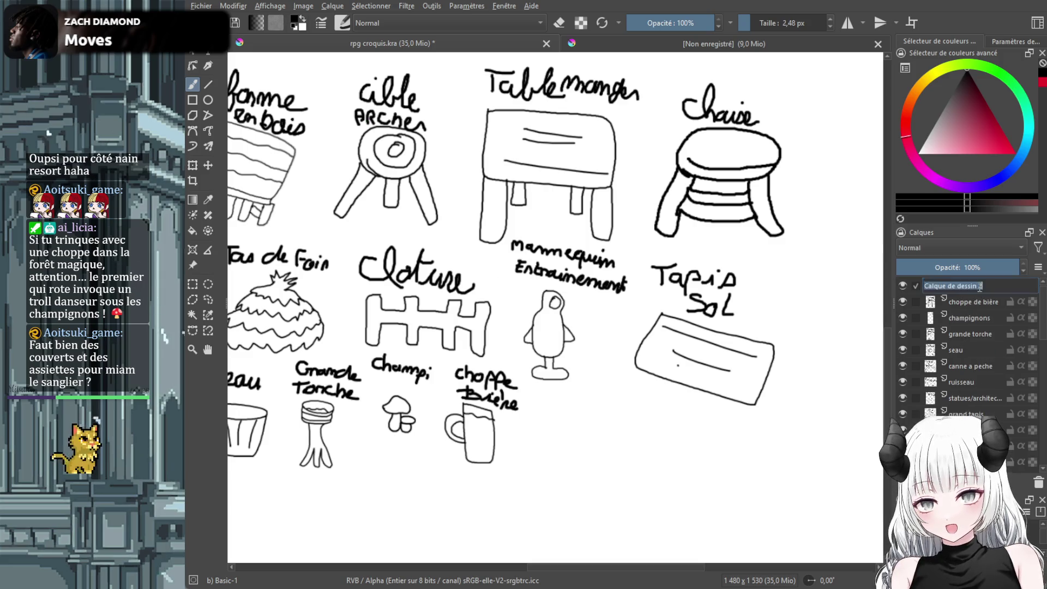
text(assiette)
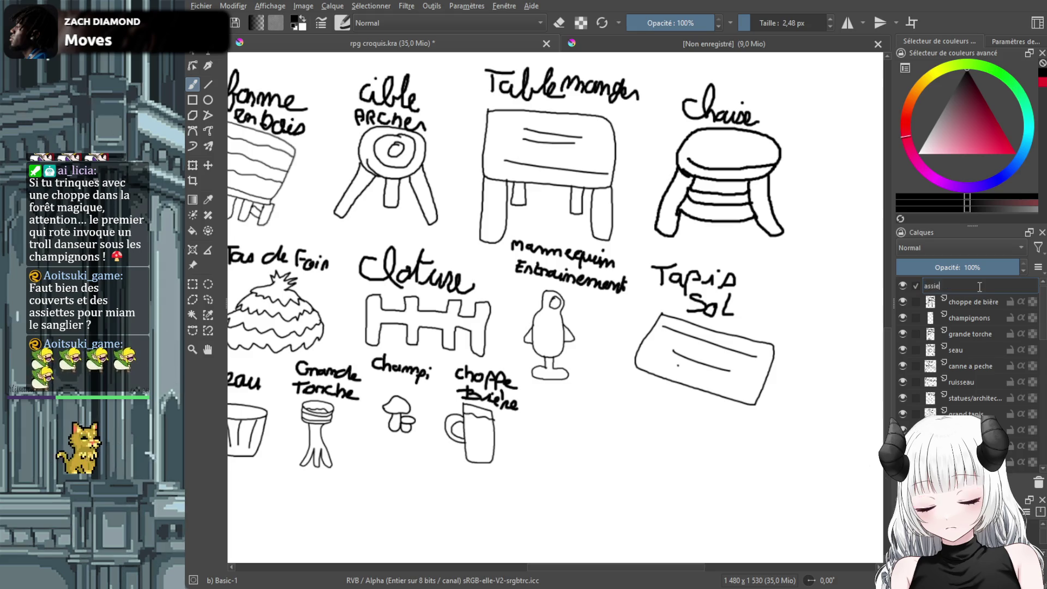
key(Return)
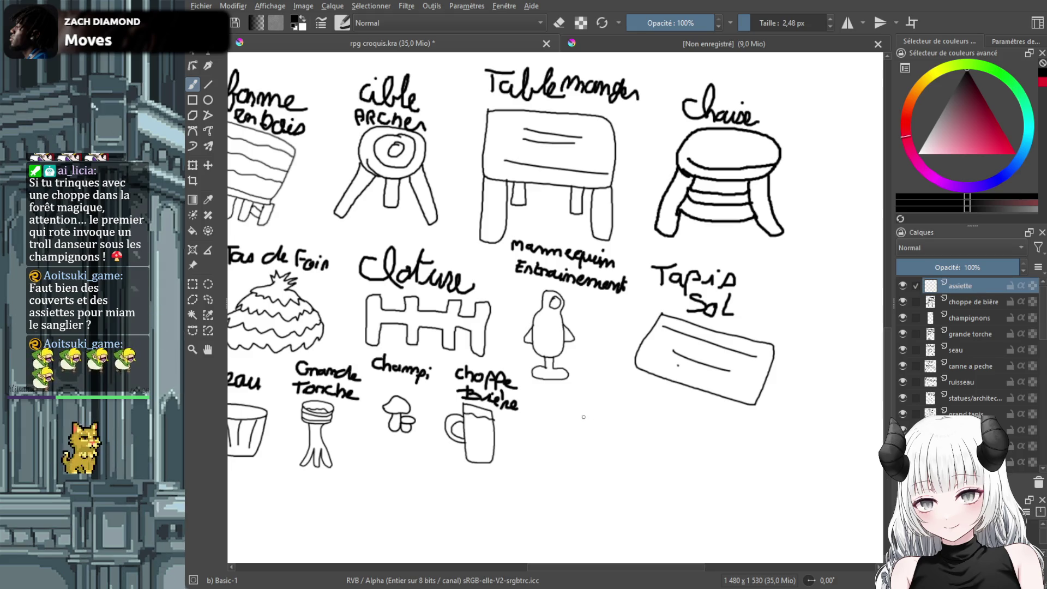
Draw a plate with outer rim and inner circle, then shrink it and move it up
mouse_move(600, 447)
mouse_down()
mouse_move(583, 513)
mouse_move(683, 479)
mouse_up()
mouse_move(608, 484)
mouse_down()
mouse_move(665, 494)
mouse_move(647, 475)
mouse_up()
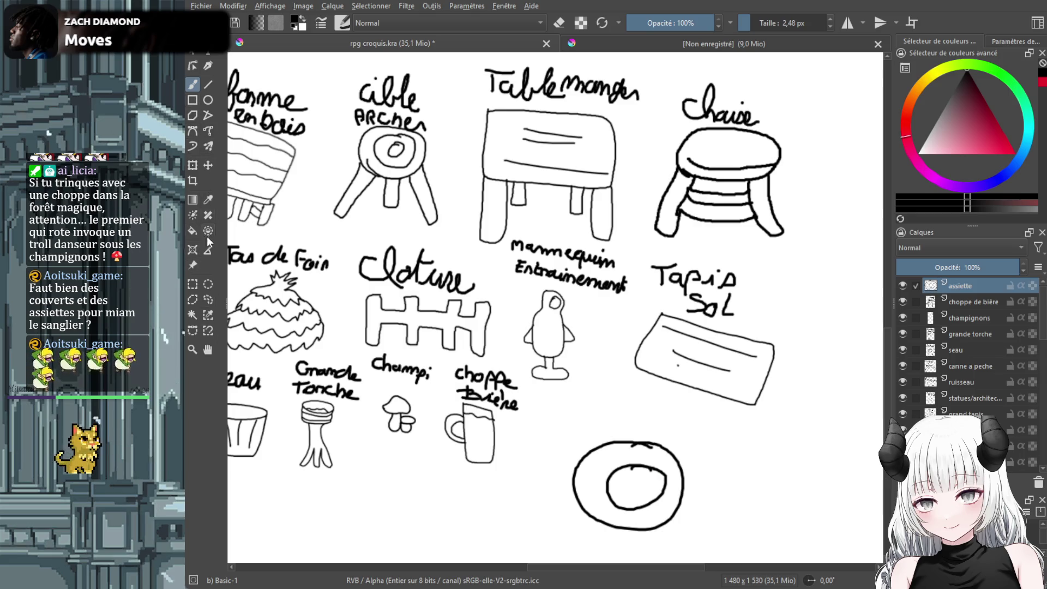
click(194, 168)
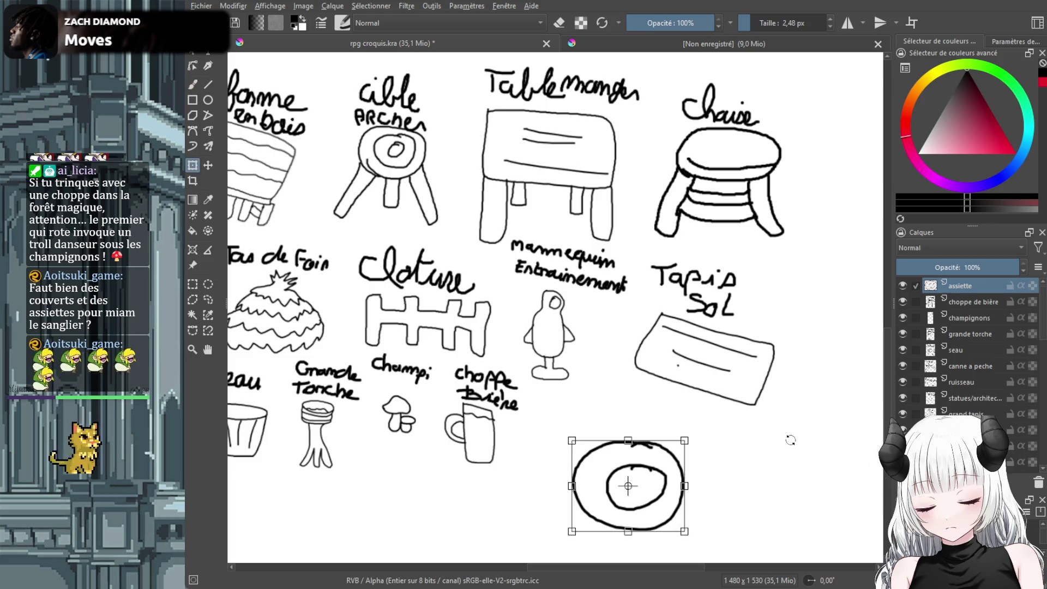
mouse_move(684, 441)
mouse_down()
mouse_move(623, 480)
mouse_move(620, 459)
mouse_move(603, 452)
mouse_up()
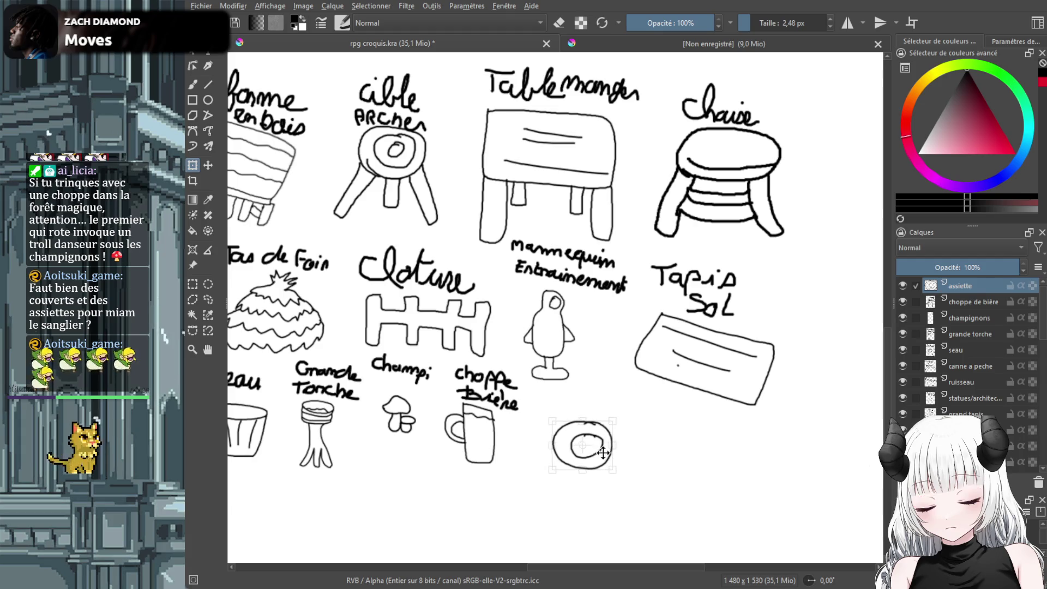
click(194, 84)
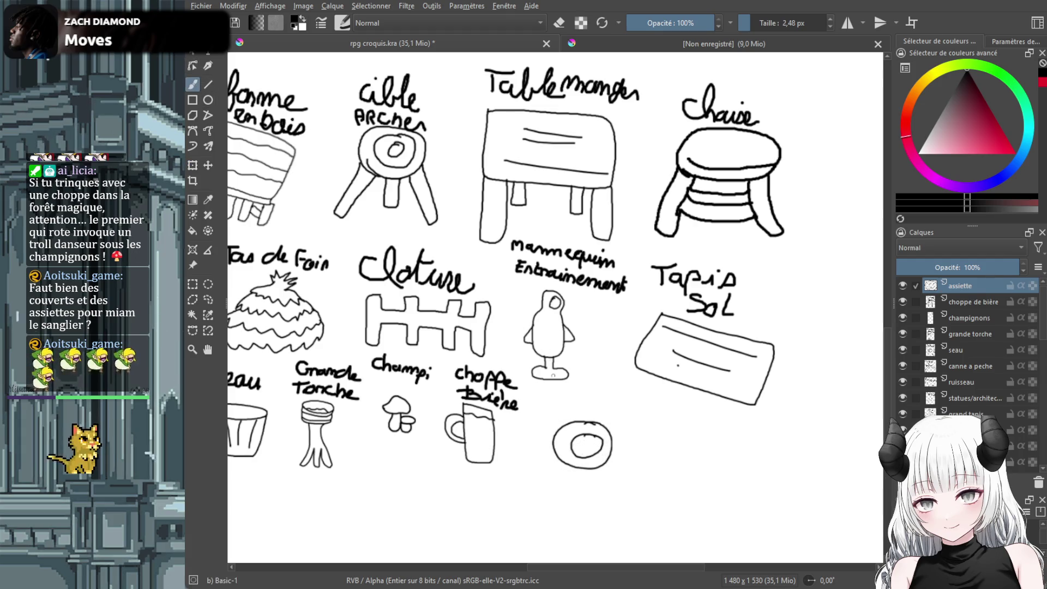
Handwrite 'Assiette' above the plate, redoing the final e, and insert another layer
scroll(560, 402, up, 2)
mouse_move(550, 407)
mouse_down()
mouse_move(563, 378)
mouse_move(574, 407)
mouse_move(571, 391)
mouse_up()
mouse_move(594, 386)
mouse_down()
mouse_move(583, 402)
mouse_move(659, 411)
mouse_move(671, 433)
mouse_move(683, 404)
mouse_move(712, 434)
mouse_move(693, 433)
mouse_up()
click(637, 390)
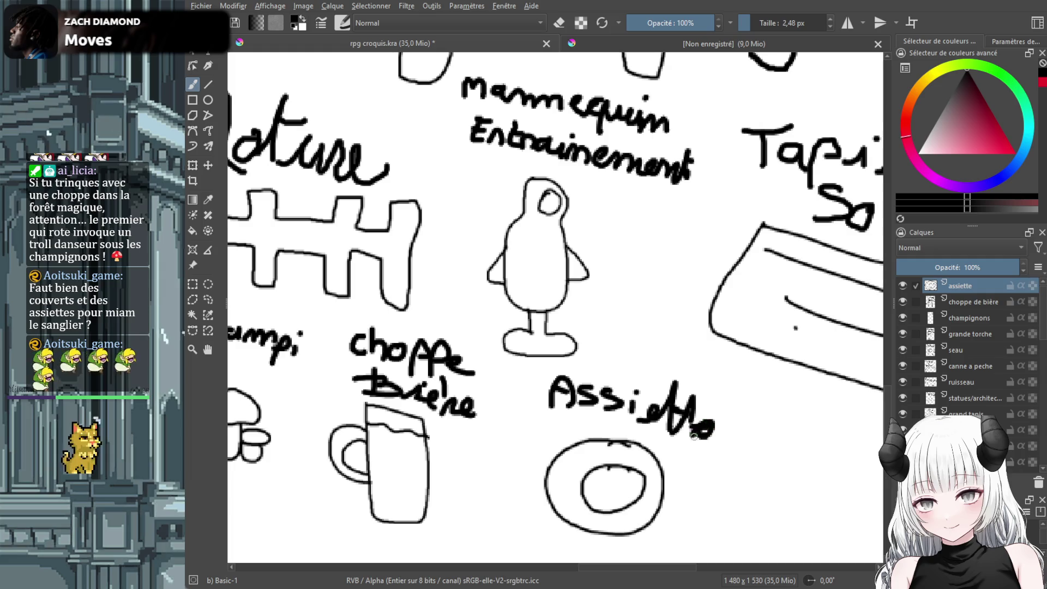
key(ctrl+z)
key(ctrl+z)
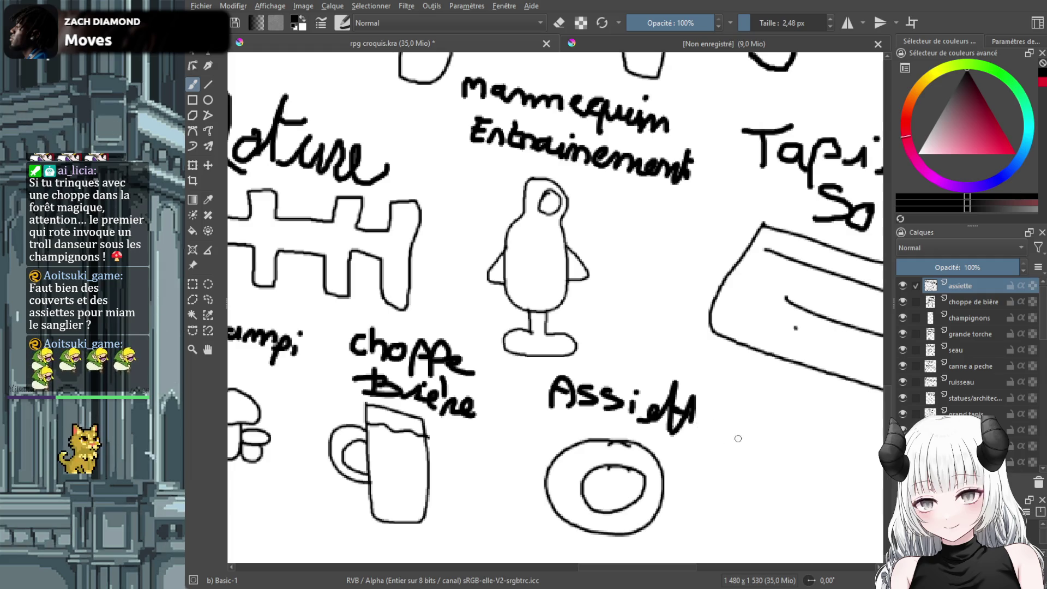
drag(691, 429, 714, 434)
drag(618, 569, 643, 572)
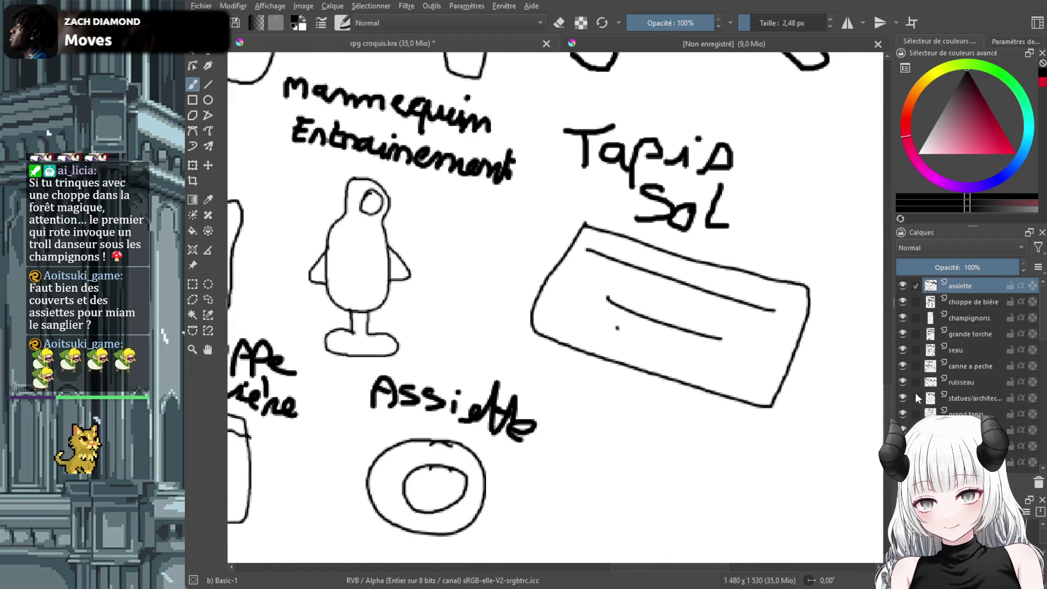
key(Insert)
Name the new layer 'couvert' and draw a fork and knife on it
double_click(969, 286)
text(co)
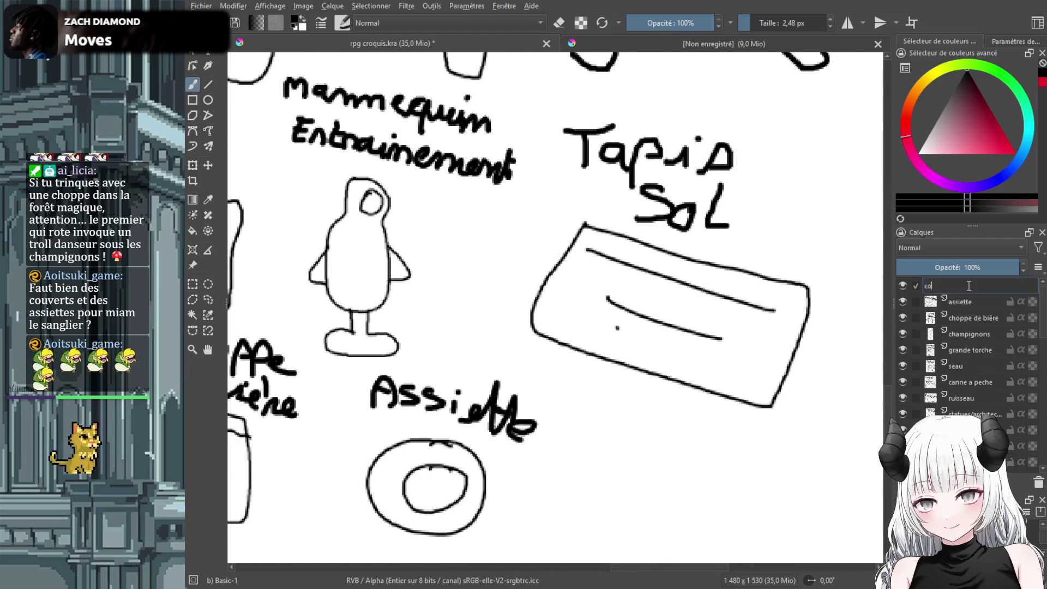
text(uvert)
key(Return)
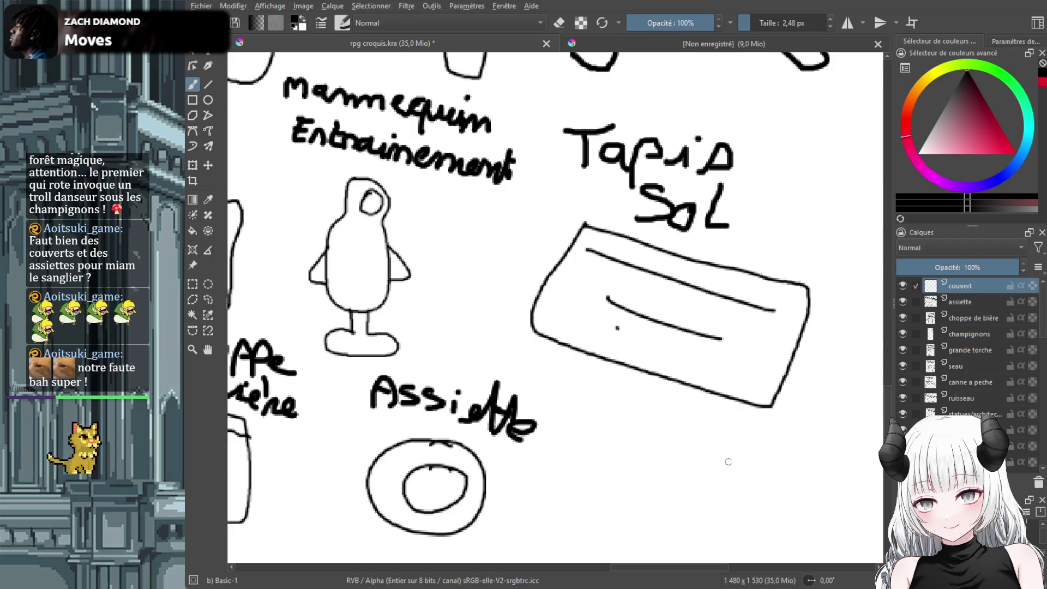
mouse_move(582, 419)
mouse_down()
mouse_move(580, 453)
mouse_move(619, 423)
mouse_move(599, 524)
mouse_move(580, 452)
mouse_up()
mouse_move(650, 526)
mouse_down()
mouse_move(649, 423)
mouse_move(672, 458)
mouse_move(665, 479)
mouse_up()
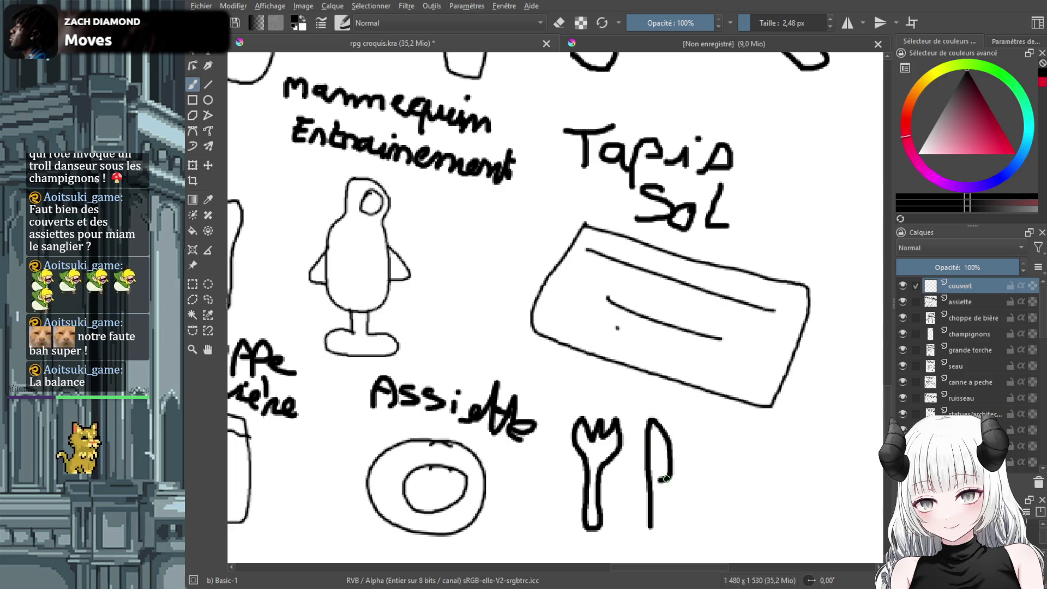
drag(658, 530, 648, 528)
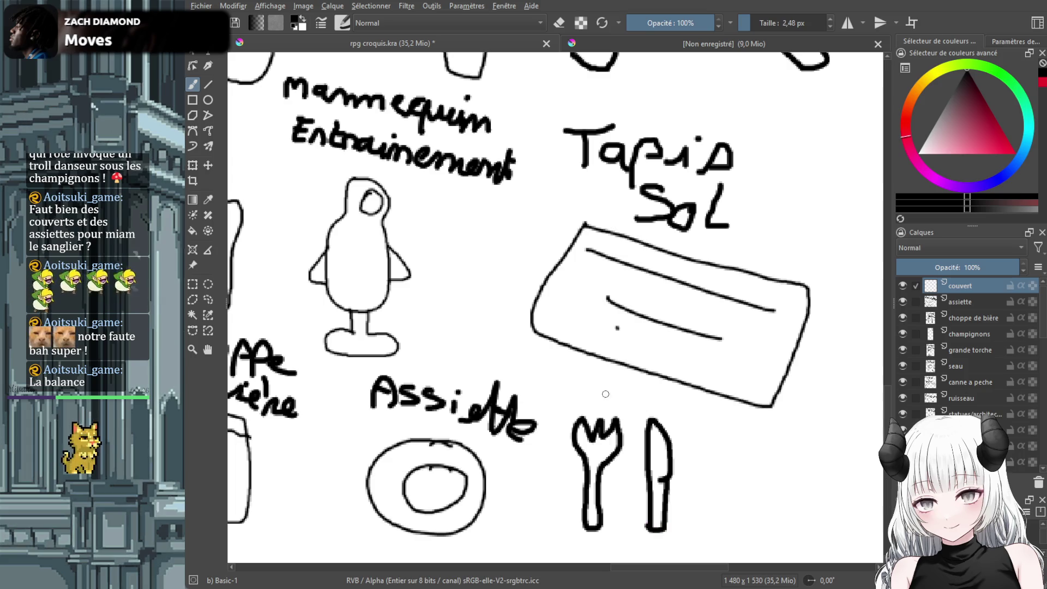
Handwrite the 'Couvert' label above the fork and knife
mouse_move(598, 381)
mouse_down()
mouse_move(588, 402)
mouse_move(644, 415)
mouse_move(715, 413)
mouse_move(726, 436)
mouse_up()
scroll(755, 489, down, 3)
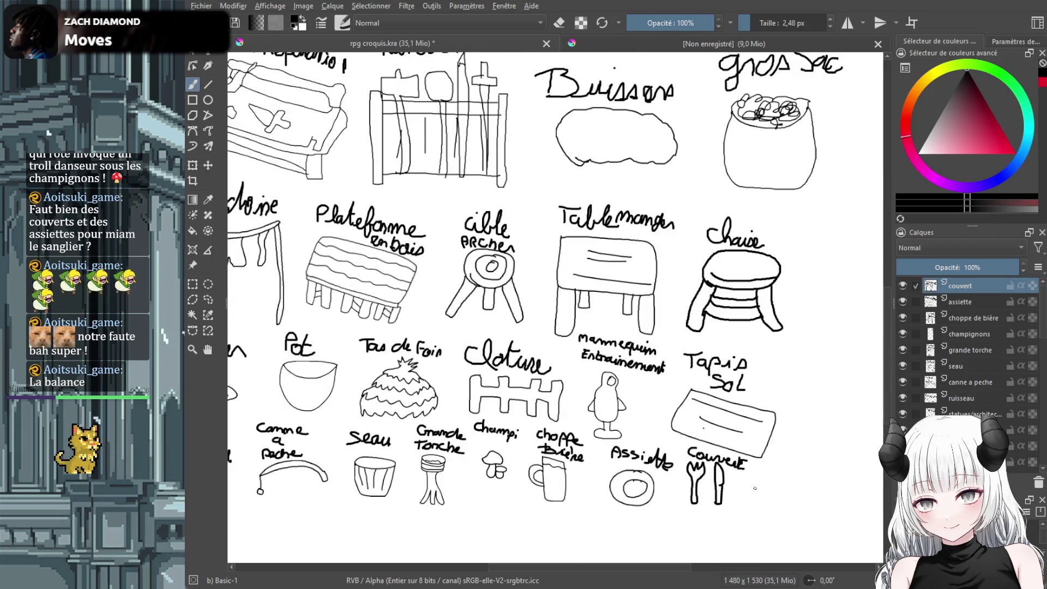
scroll(755, 488, down, 2)
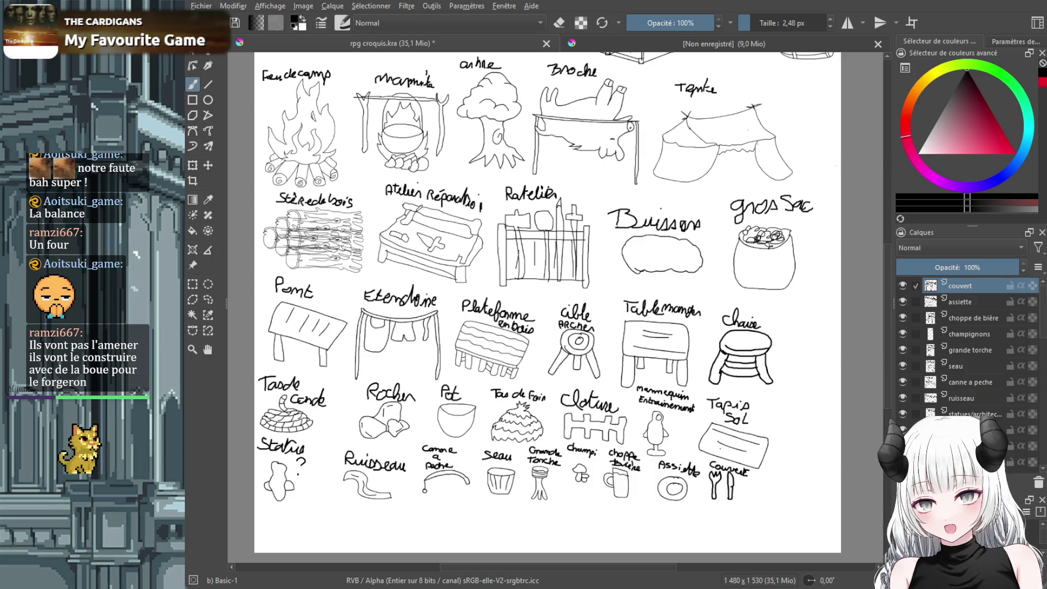
drag(605, 570, 569, 569)
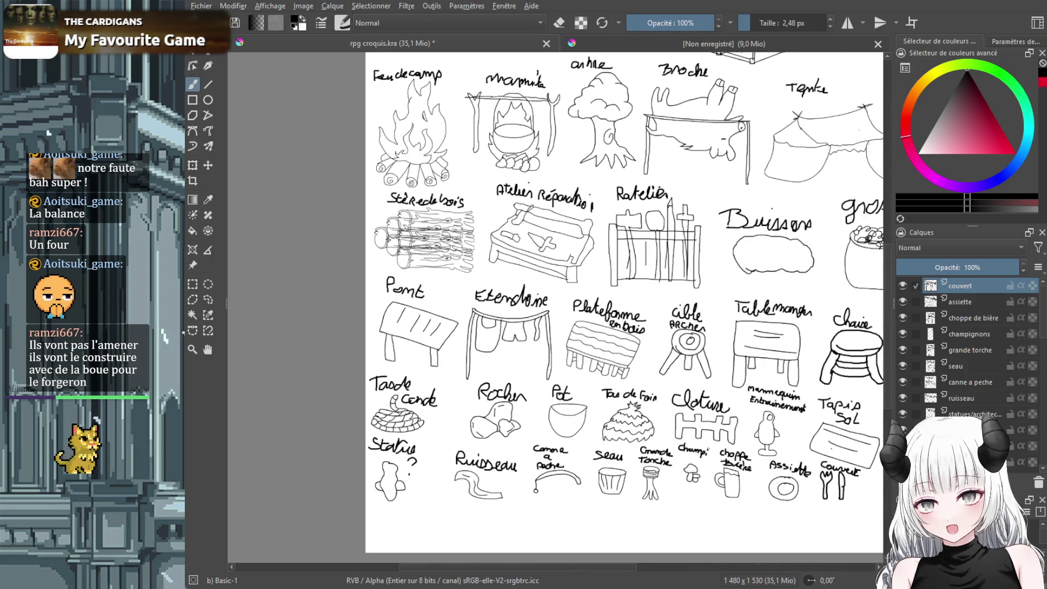
Insert a new paint layer named 'four' above couvert
key(Insert)
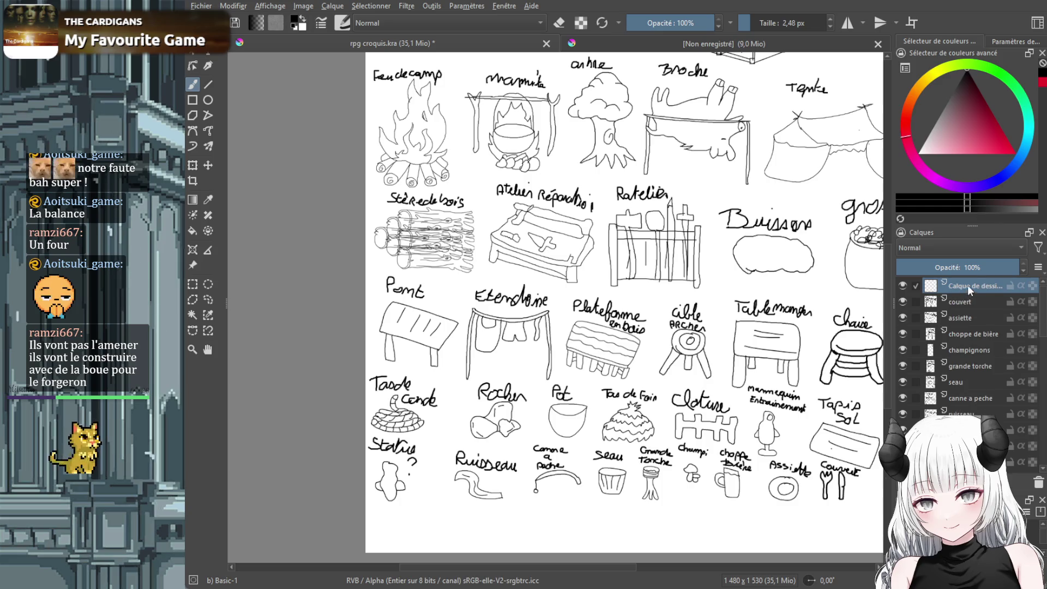
double_click(968, 285)
text(four)
key(Return)
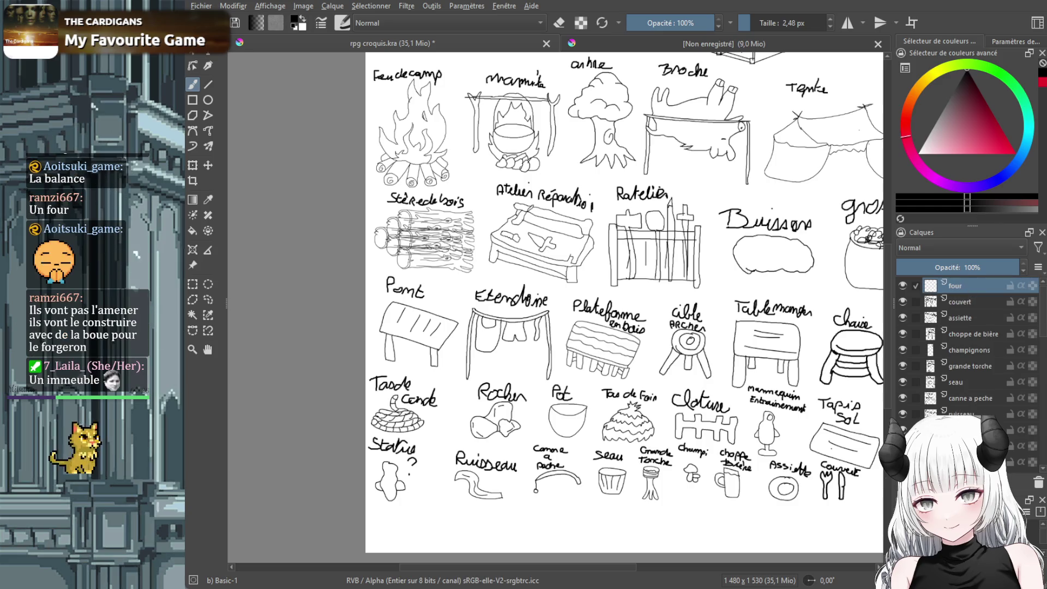
scroll(483, 496, up, 2)
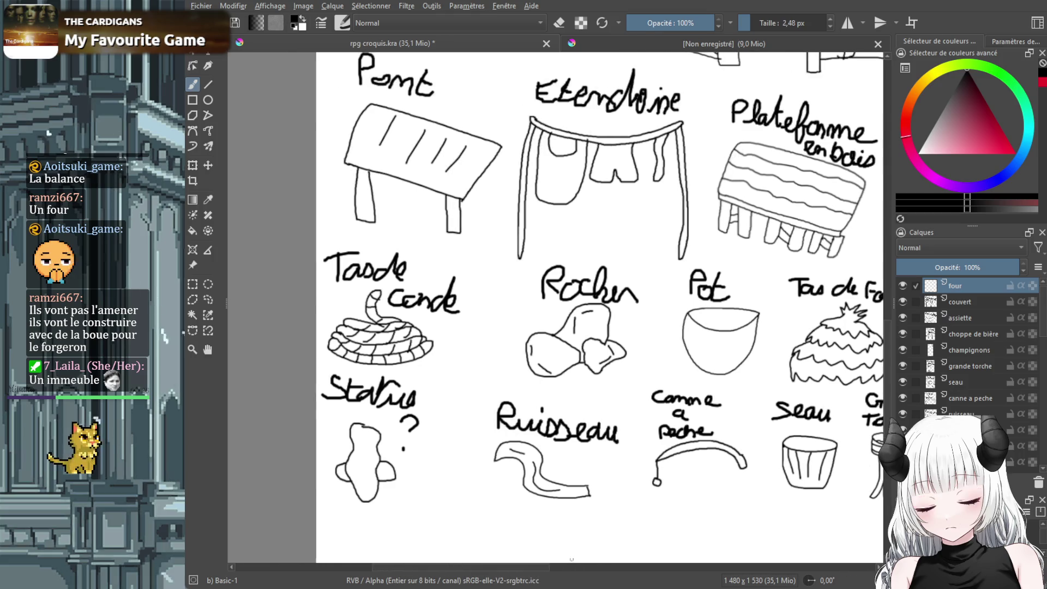
scroll(872, 349, down, 3)
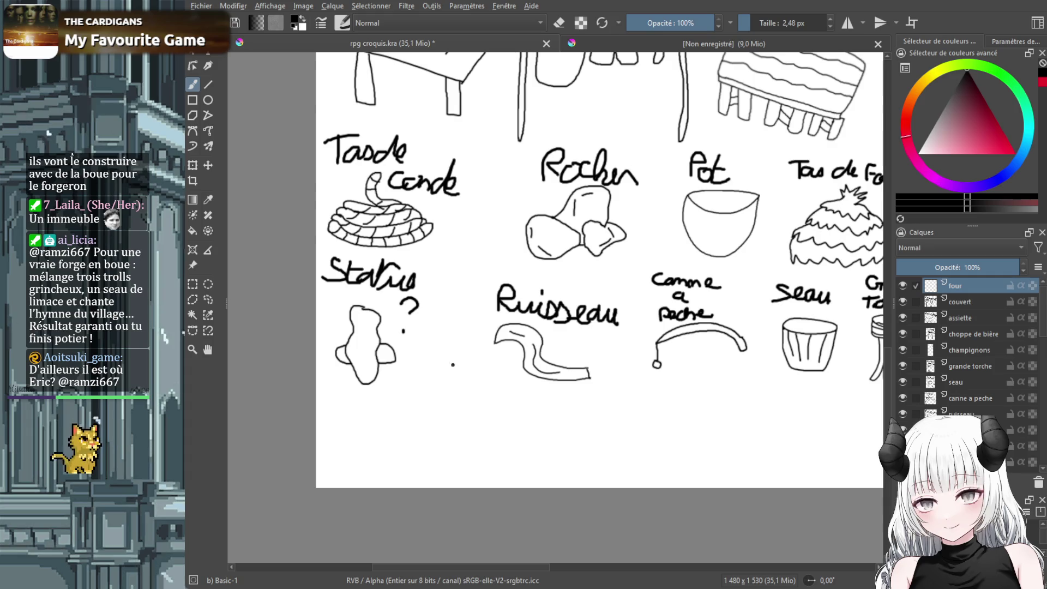
Sketch a dome-shaped oven with an opening and scale it down small
drag(418, 386, 404, 444)
mouse_move(453, 366)
mouse_down()
mouse_move(503, 382)
mouse_move(507, 450)
mouse_move(406, 466)
mouse_up()
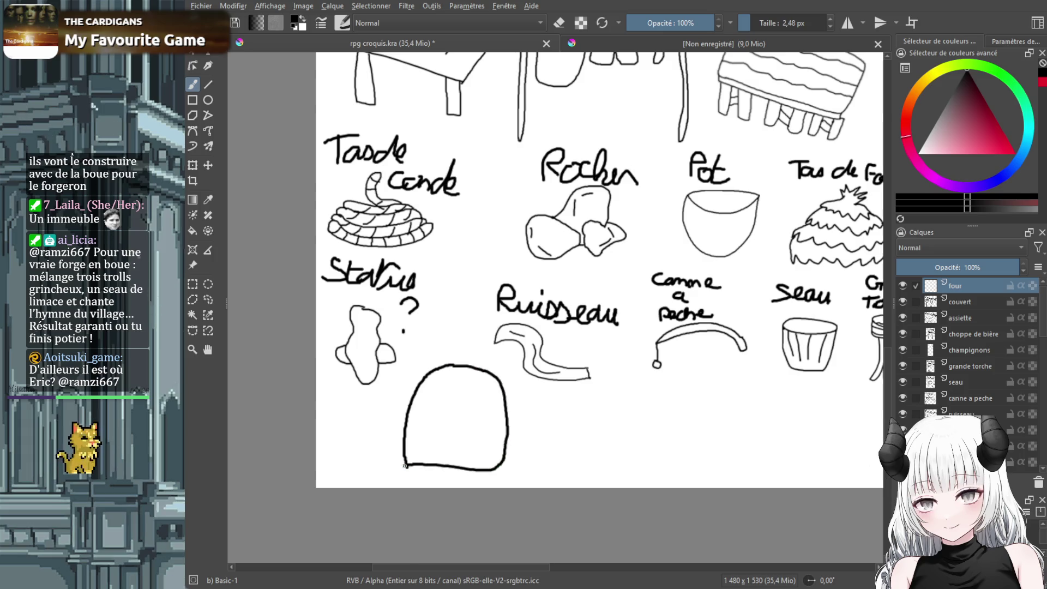
mouse_move(475, 428)
mouse_down()
mouse_move(464, 411)
mouse_move(429, 421)
mouse_move(461, 447)
mouse_move(479, 427)
mouse_move(450, 443)
mouse_up()
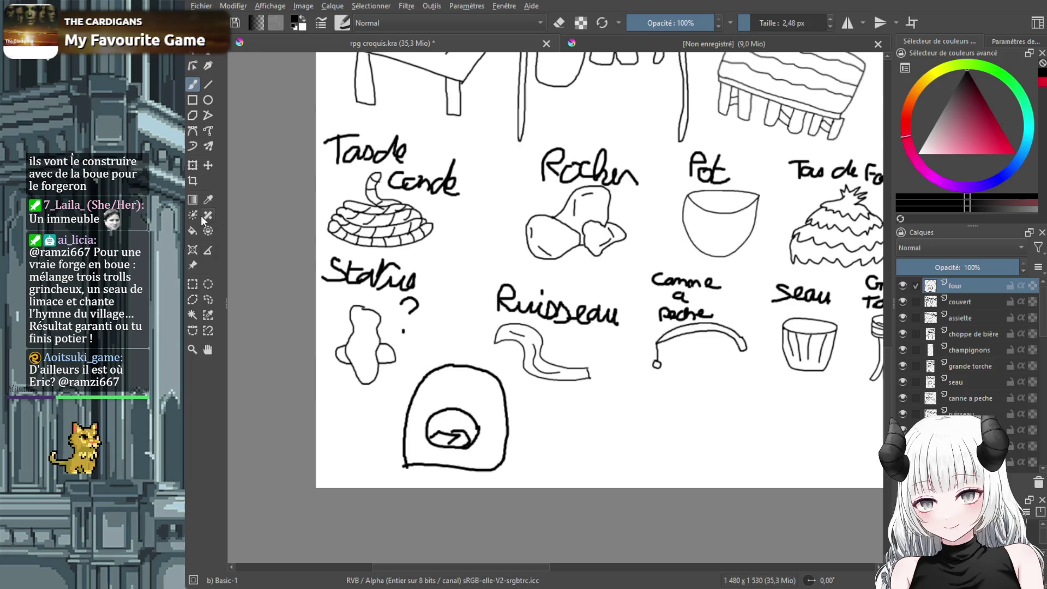
key(ctrl+t)
mouse_move(510, 363)
mouse_down()
mouse_move(449, 424)
mouse_move(425, 425)
mouse_move(433, 415)
mouse_move(373, 432)
mouse_up()
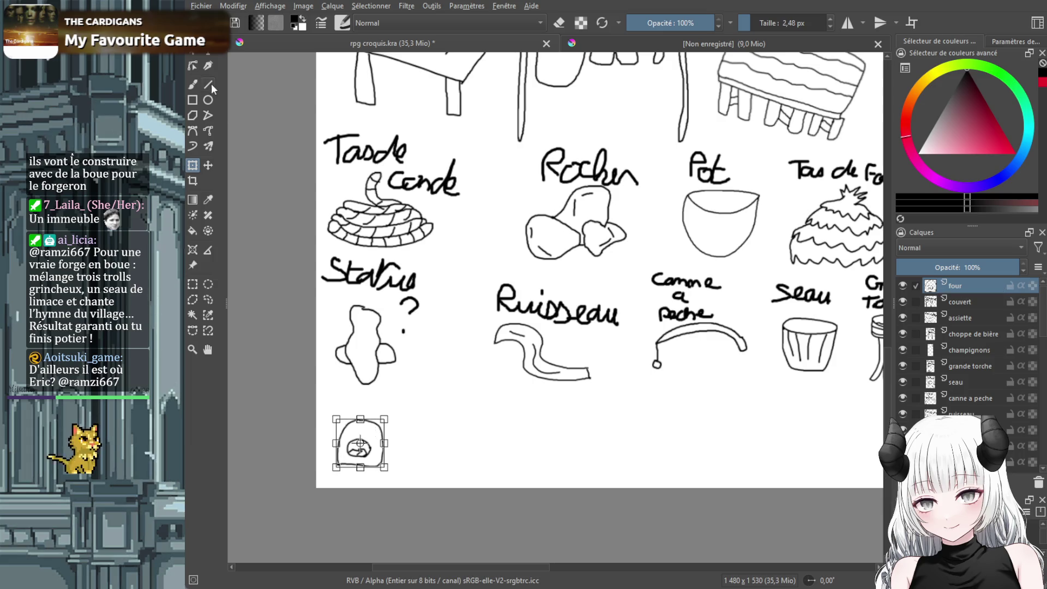
Hand-letter 'Four' above the oven with the freehand brush
click(197, 83)
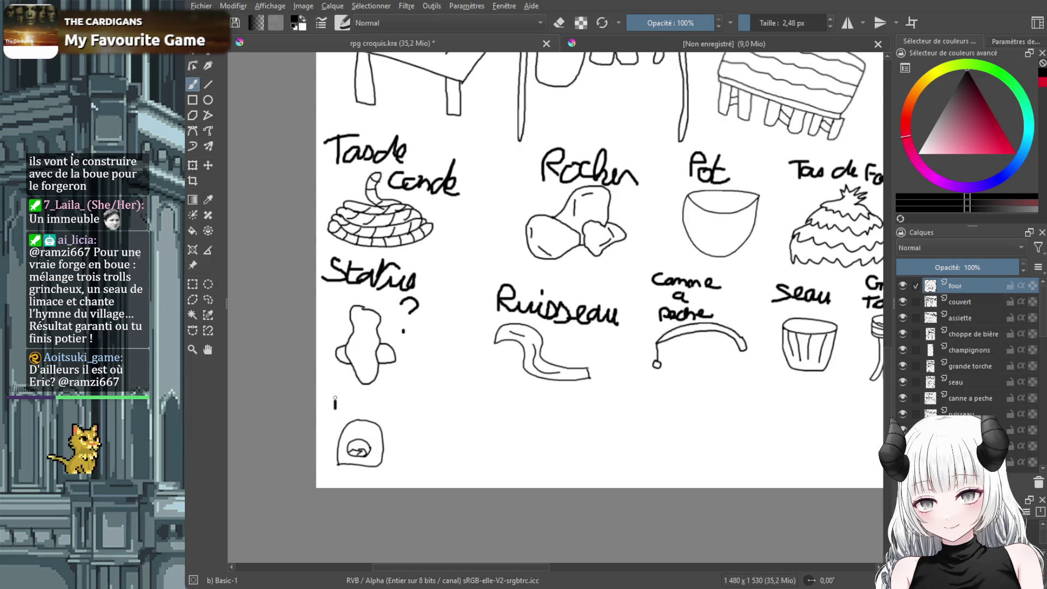
drag(334, 400, 381, 410)
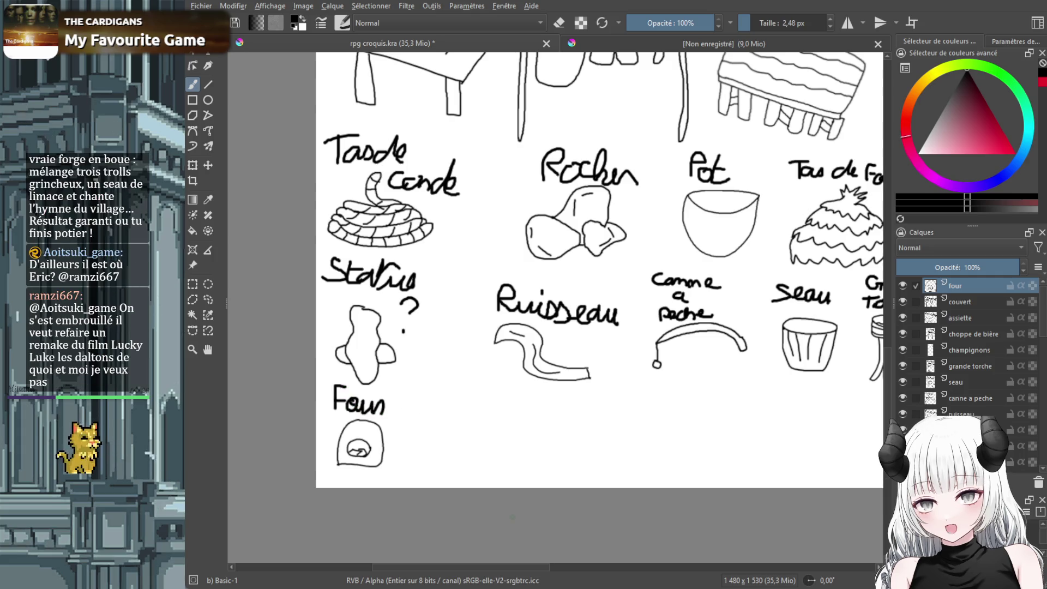
scroll(519, 502, down, 2)
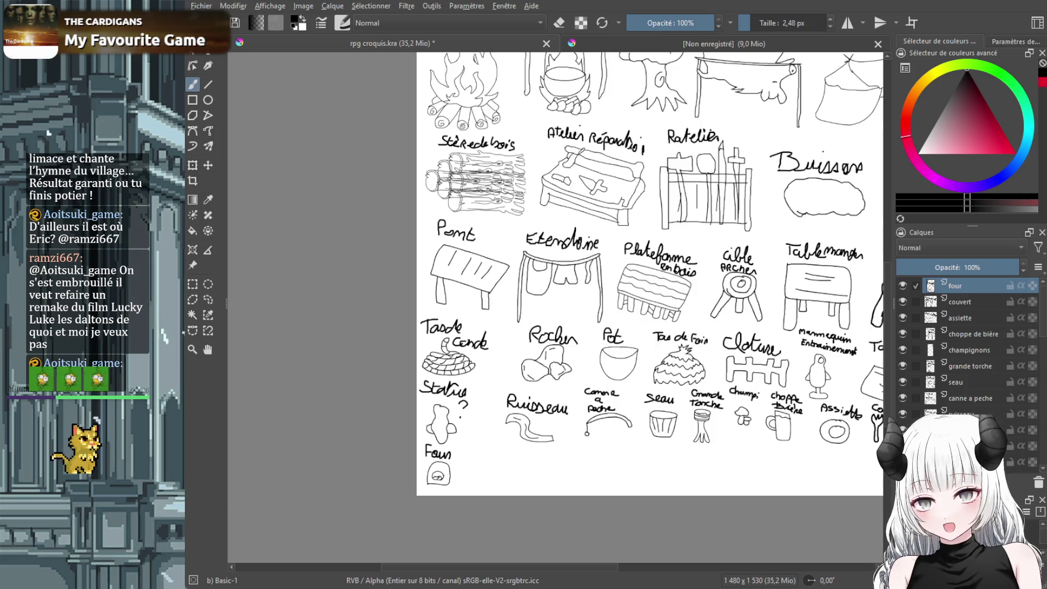
Switch to the other open document, the forest camp scene image
click(737, 44)
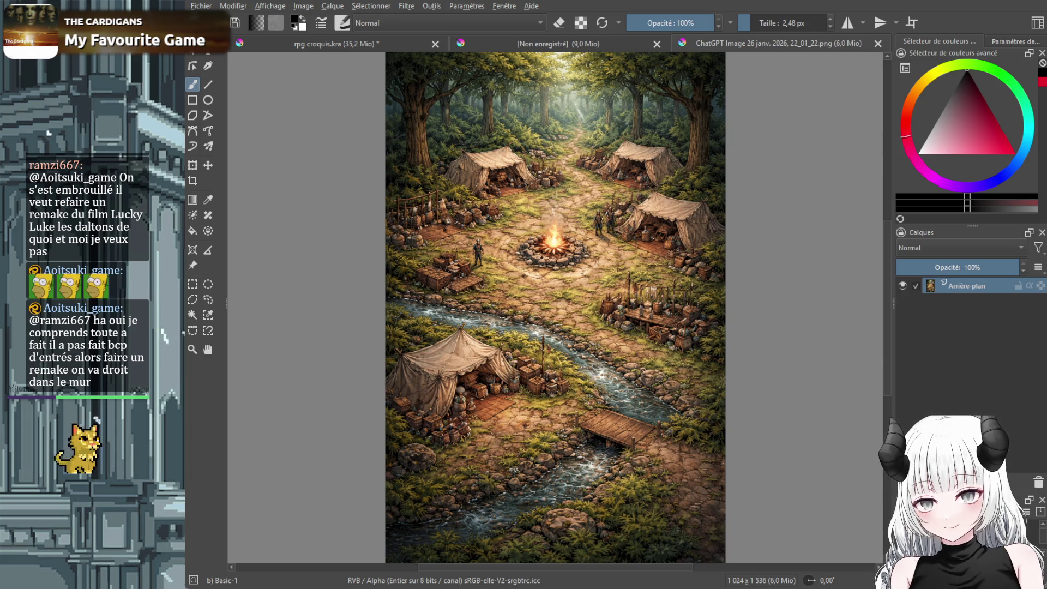
scroll(555, 306, up, 3)
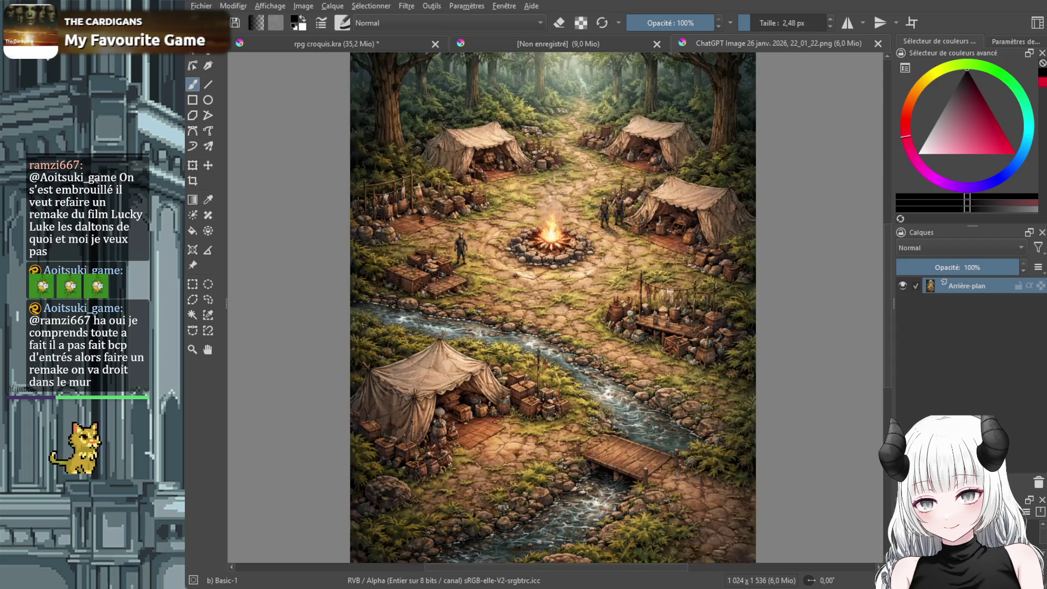
scroll(556, 306, down, 4)
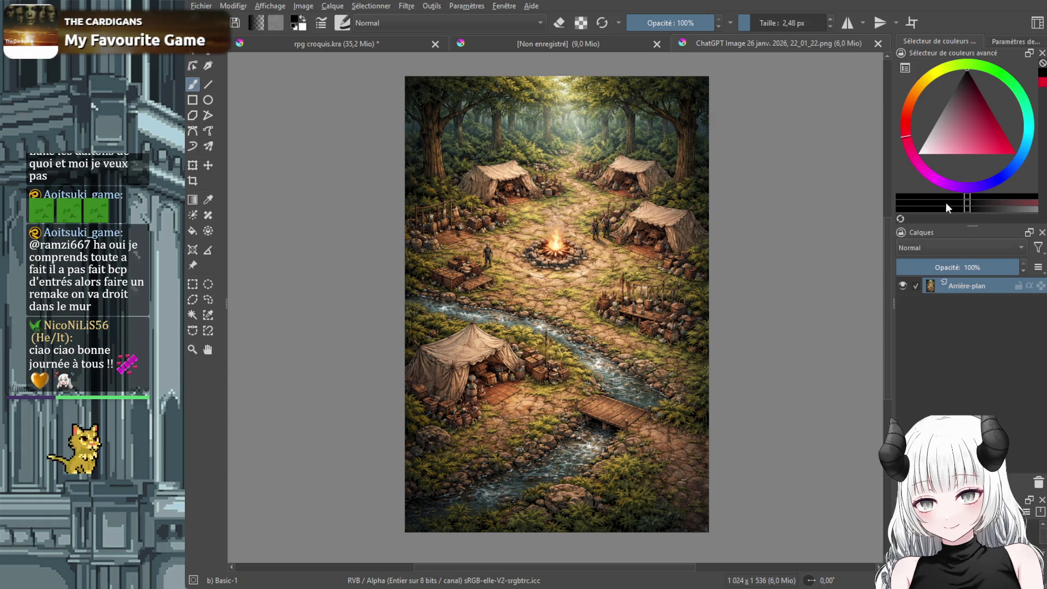
scroll(537, 235, up, 4)
scroll(537, 235, down, 4)
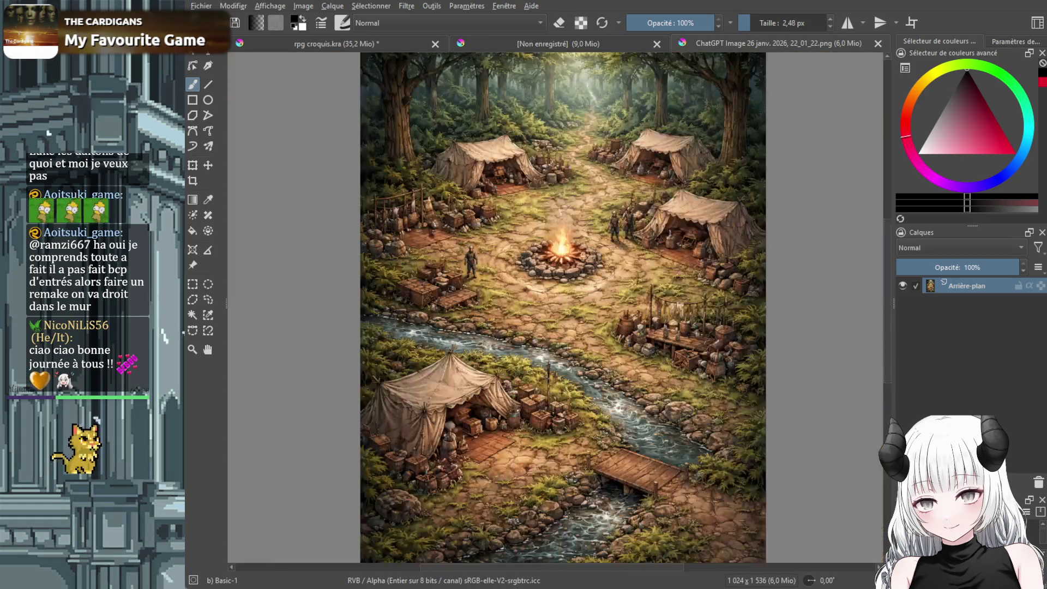
scroll(615, 263, up, 3)
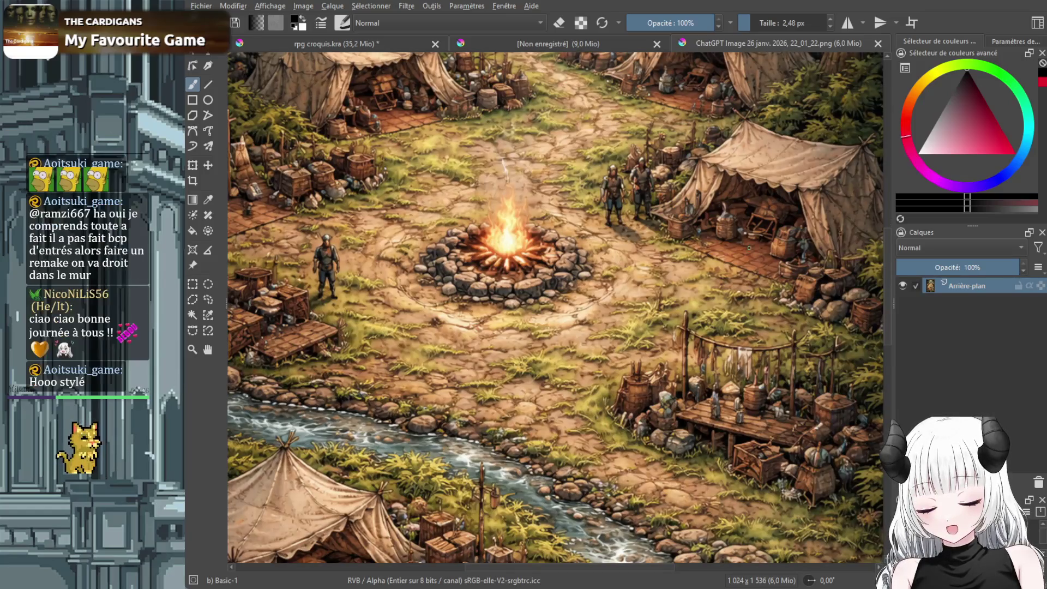
scroll(615, 262, down, 3)
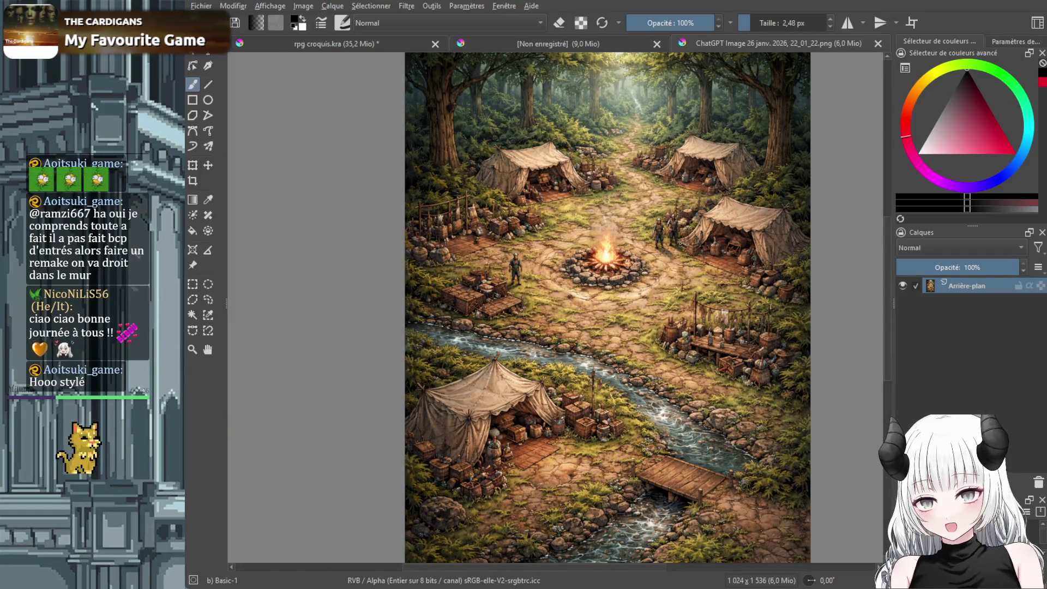
scroll(698, 253, up, 3)
drag(588, 572, 661, 568)
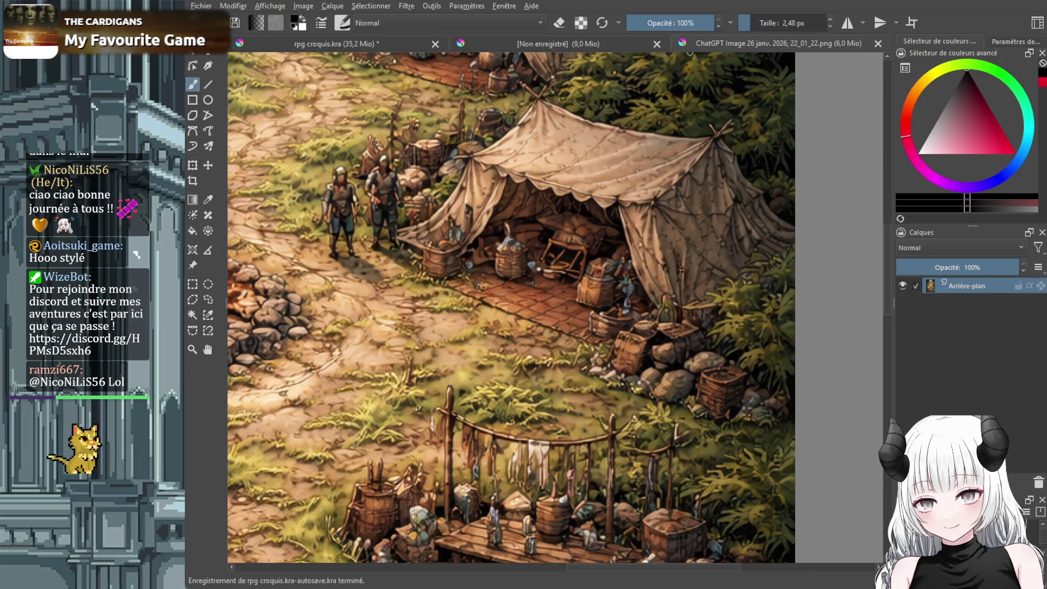
key(1)
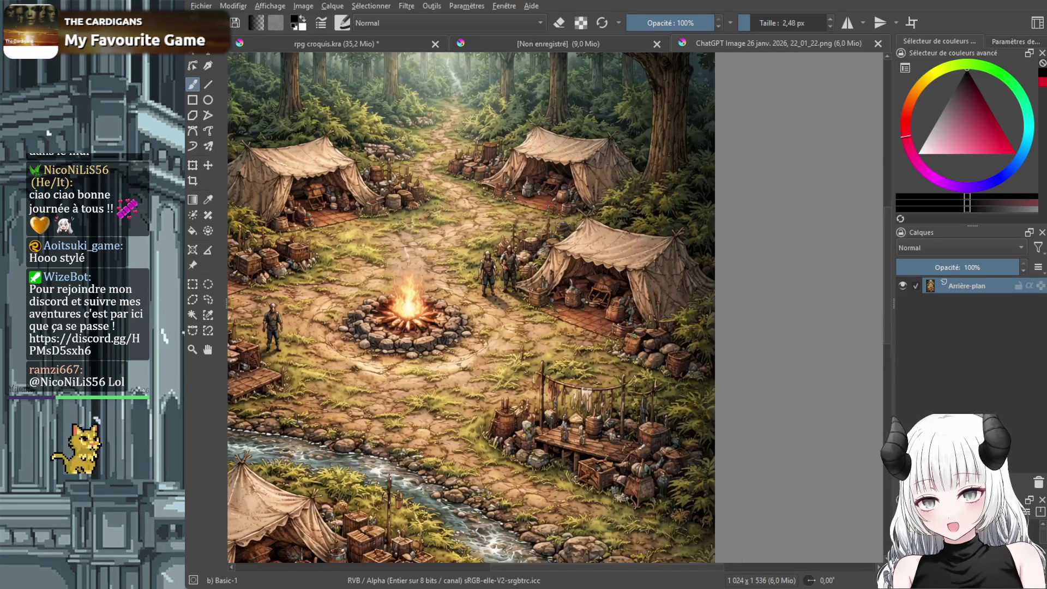
key(plus)
key(plus)
key(plus)
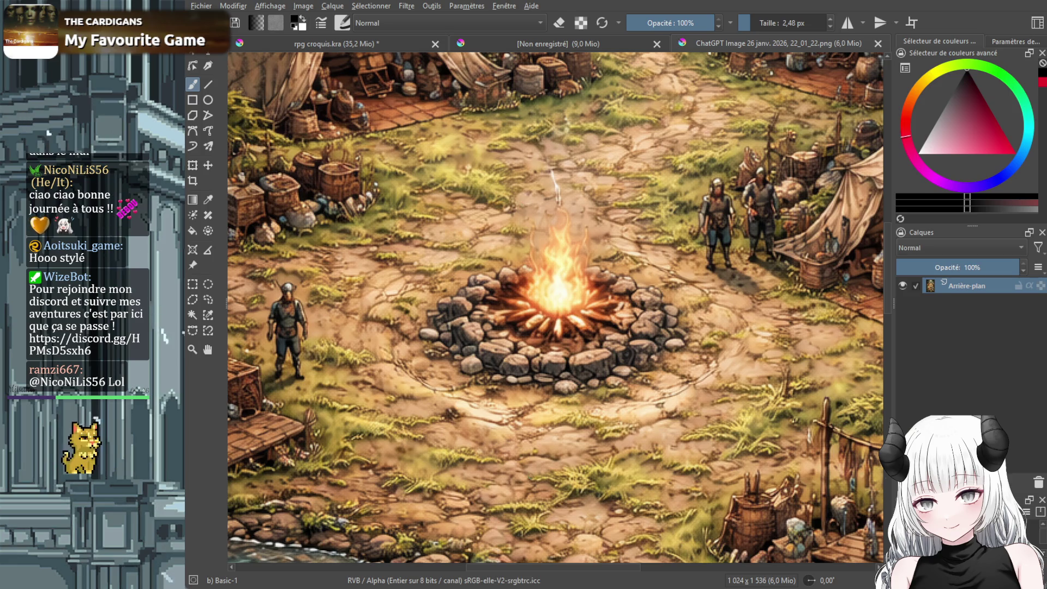
key(1)
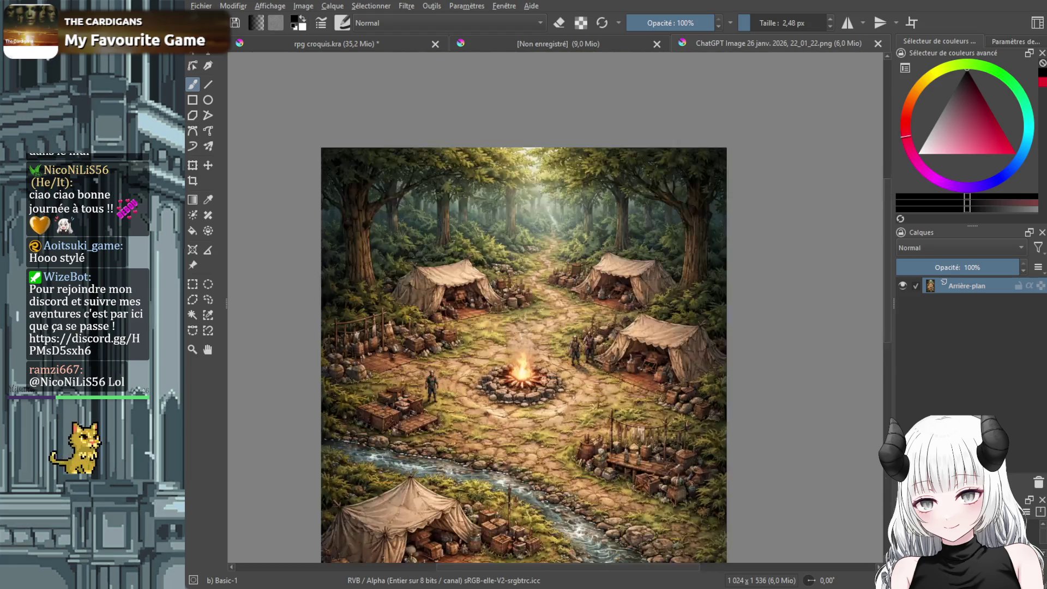
key(plus)
key(plus)
key(plus)
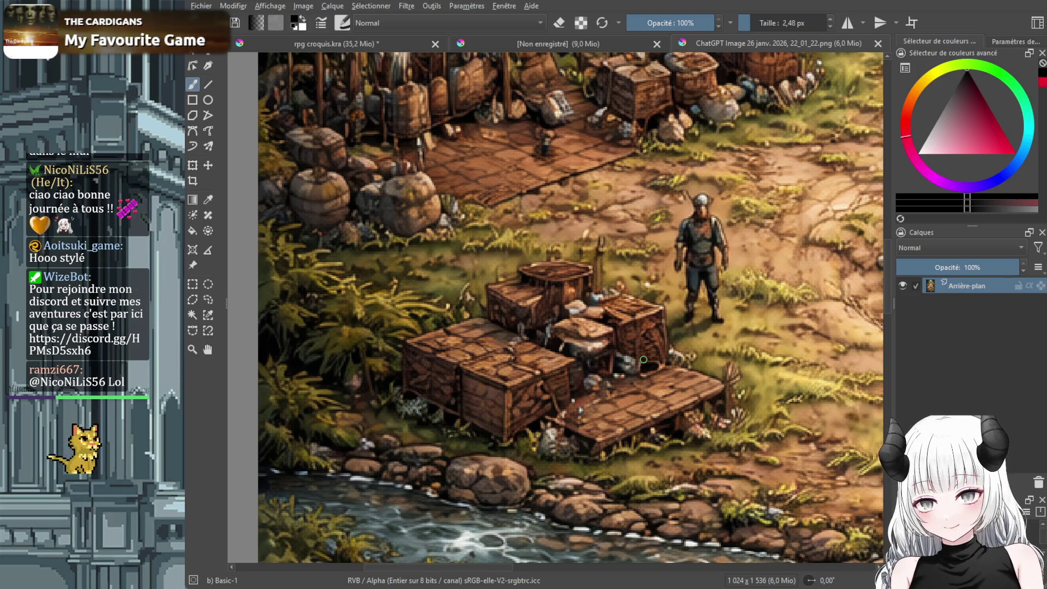
key(minus)
key(minus)
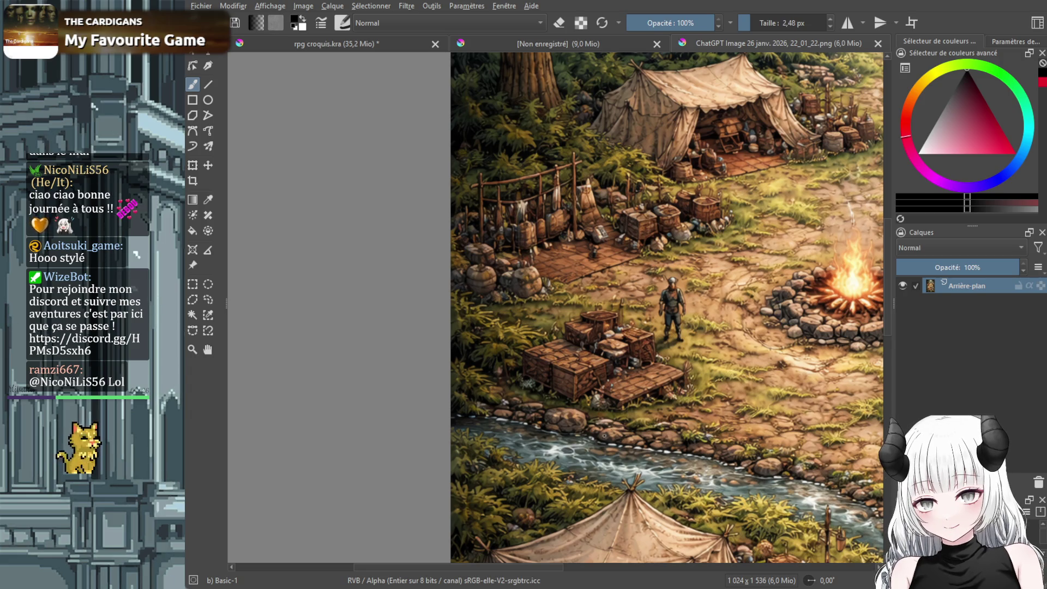
scroll(599, 438, down, 2)
drag(600, 567, 671, 562)
scroll(666, 423, up, 3)
scroll(666, 423, down, 1)
scroll(666, 423, up, 1)
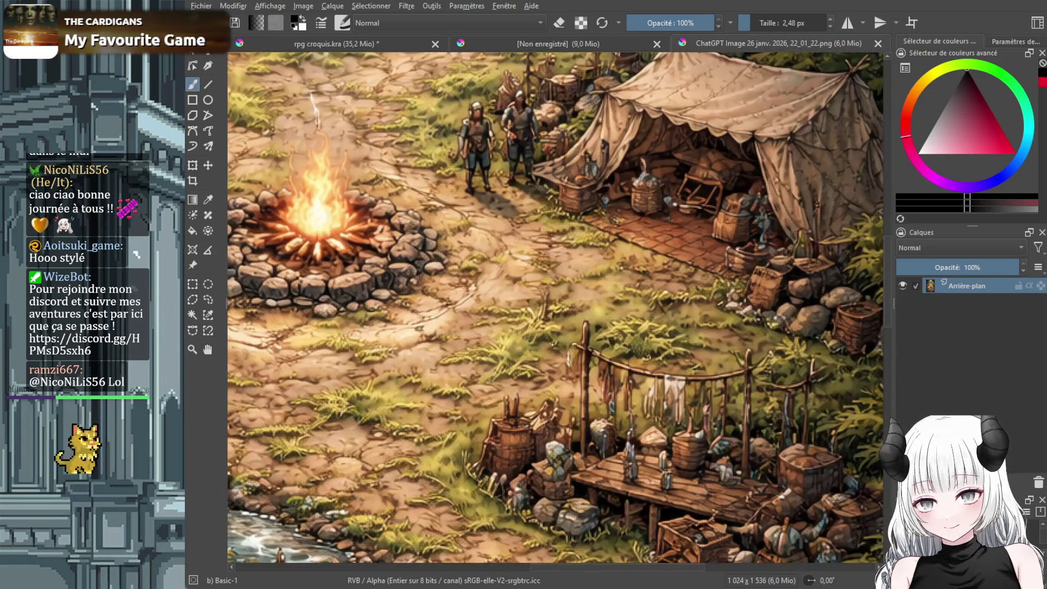
scroll(671, 431, down, 3)
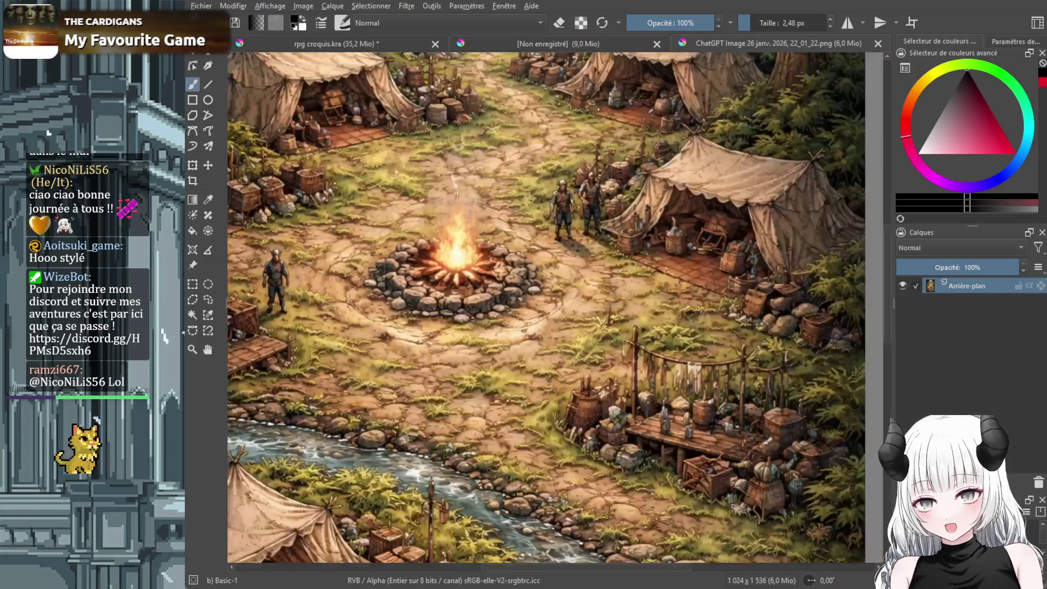
scroll(671, 431, up, 3)
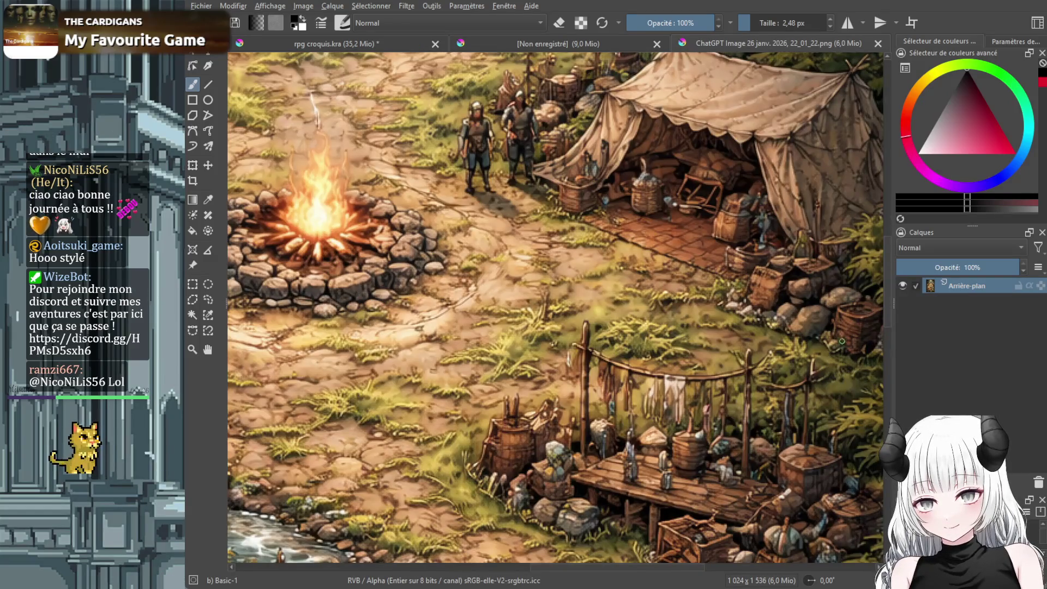
scroll(611, 276, down, 3)
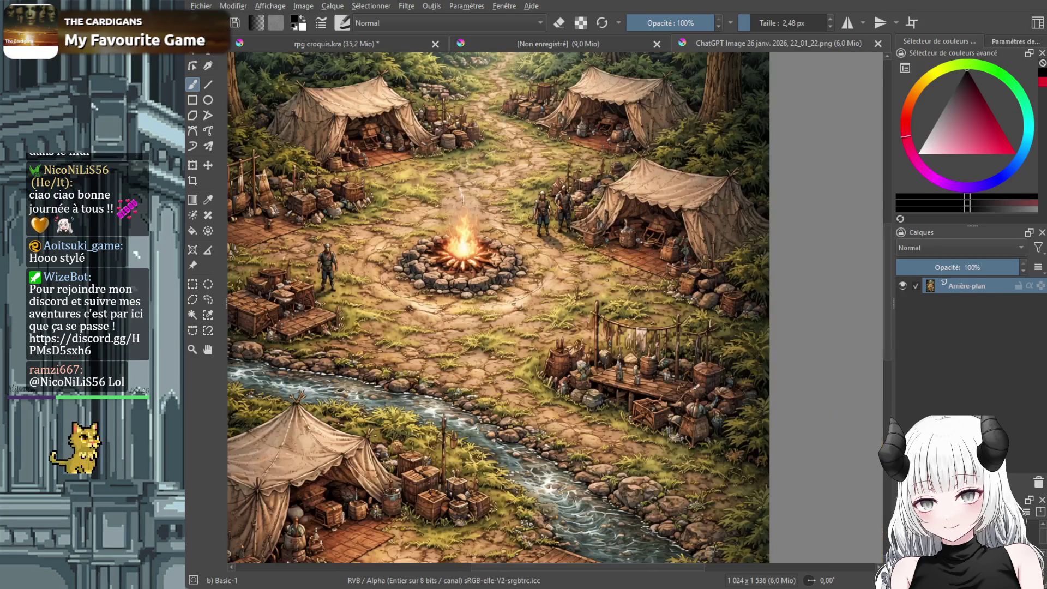
scroll(607, 279, up, 2)
scroll(607, 279, down, 2)
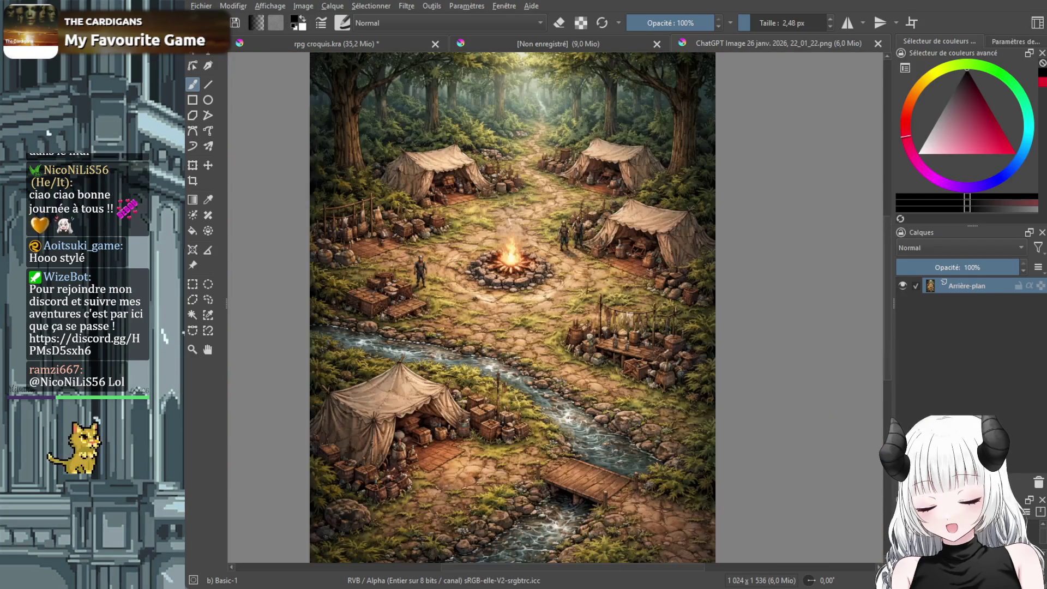
scroll(608, 279, up, 2)
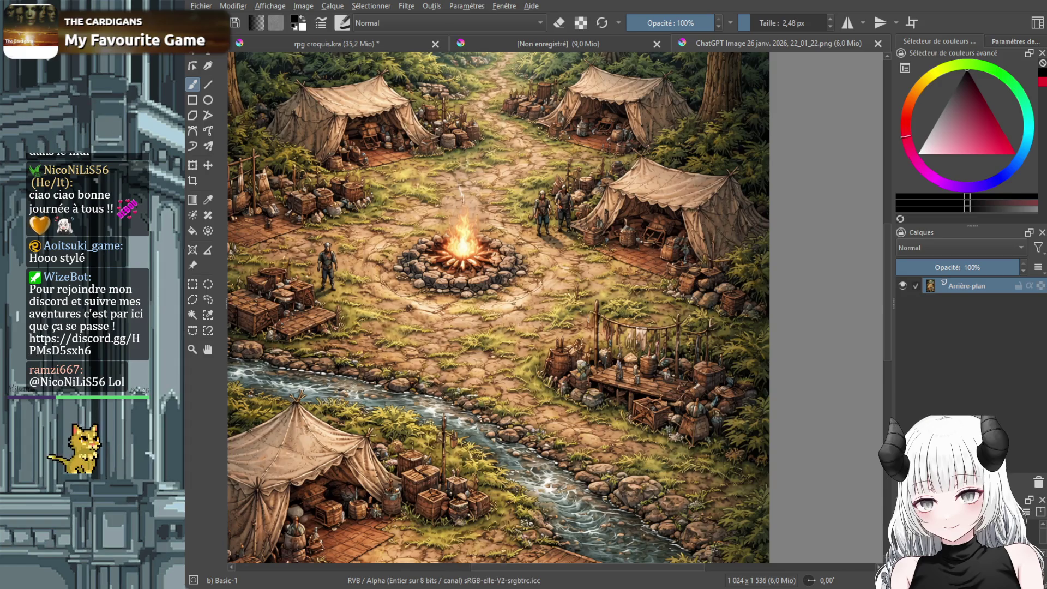
drag(649, 568, 589, 570)
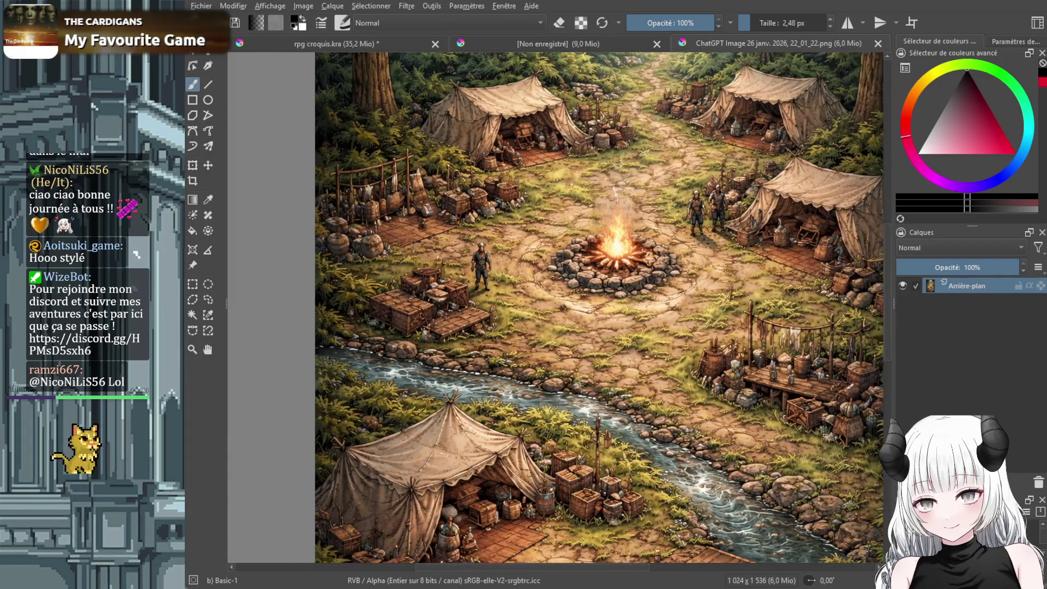
scroll(617, 493, up, 3)
scroll(617, 493, down, 2)
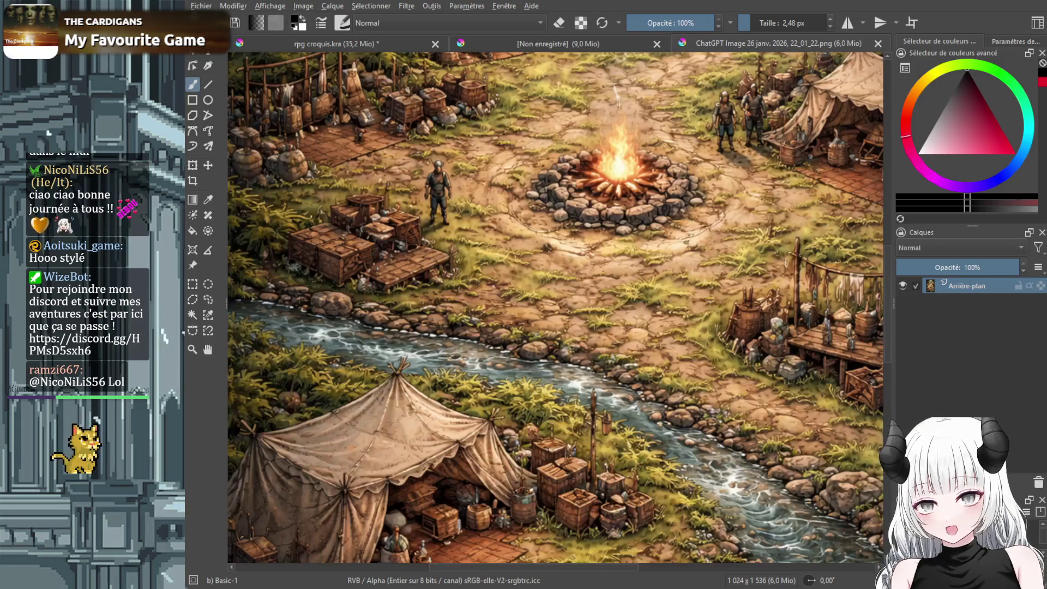
scroll(886, 352, down, 3)
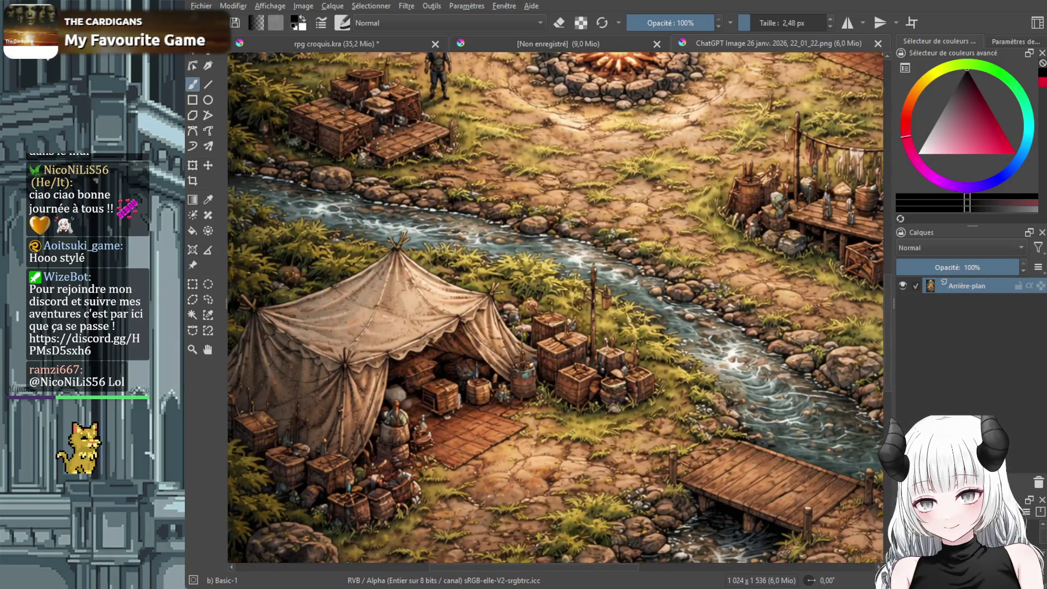
scroll(603, 362, up, 3)
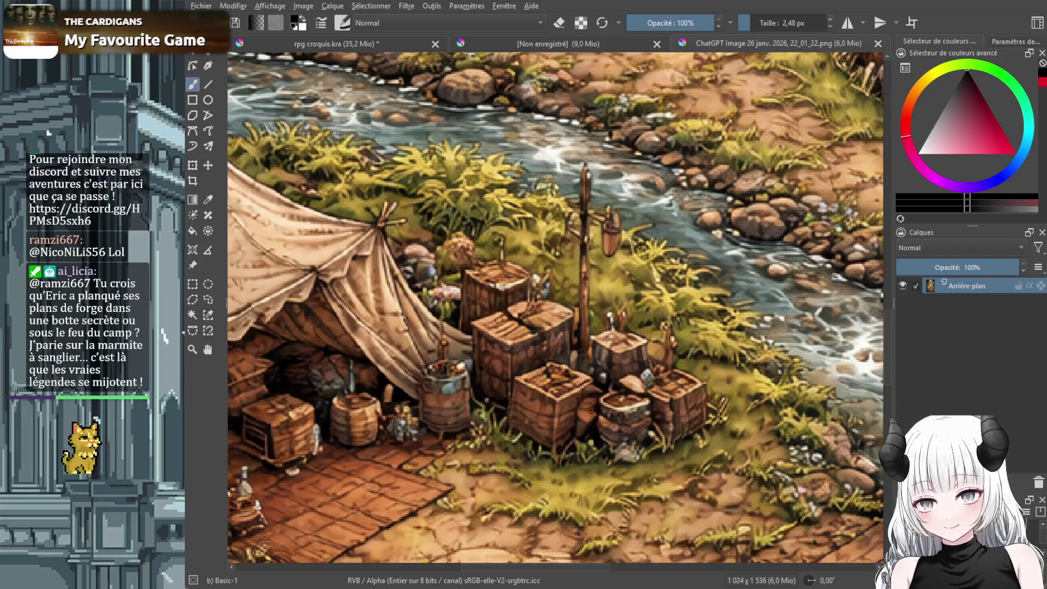
scroll(590, 327, down, 3)
scroll(590, 328, down, 1)
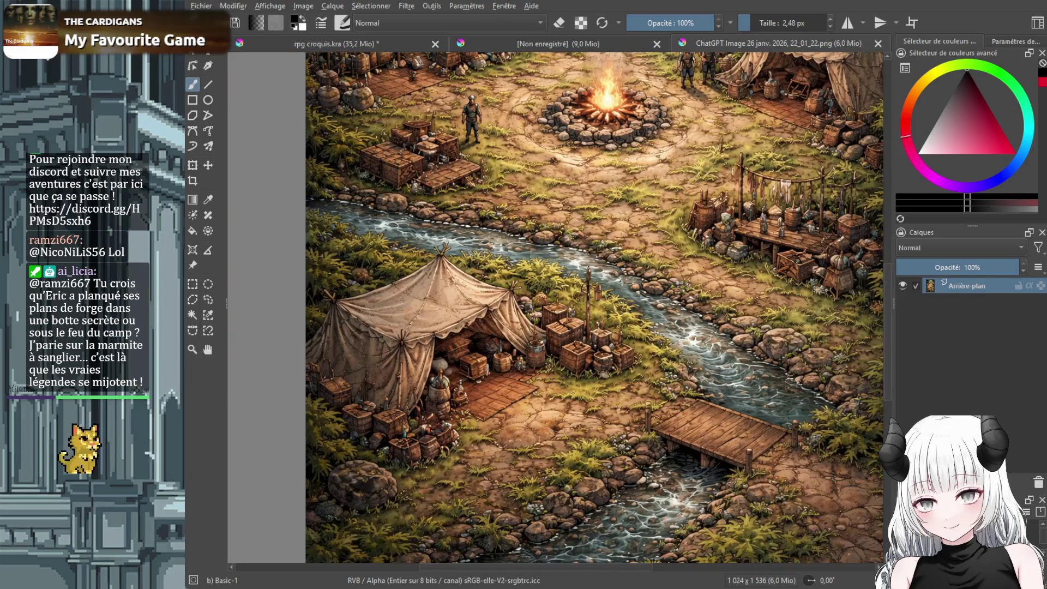
mouse_move(889, 293)
mouse_down()
mouse_move(900, 223)
mouse_move(908, 284)
mouse_move(179, 386)
mouse_up()
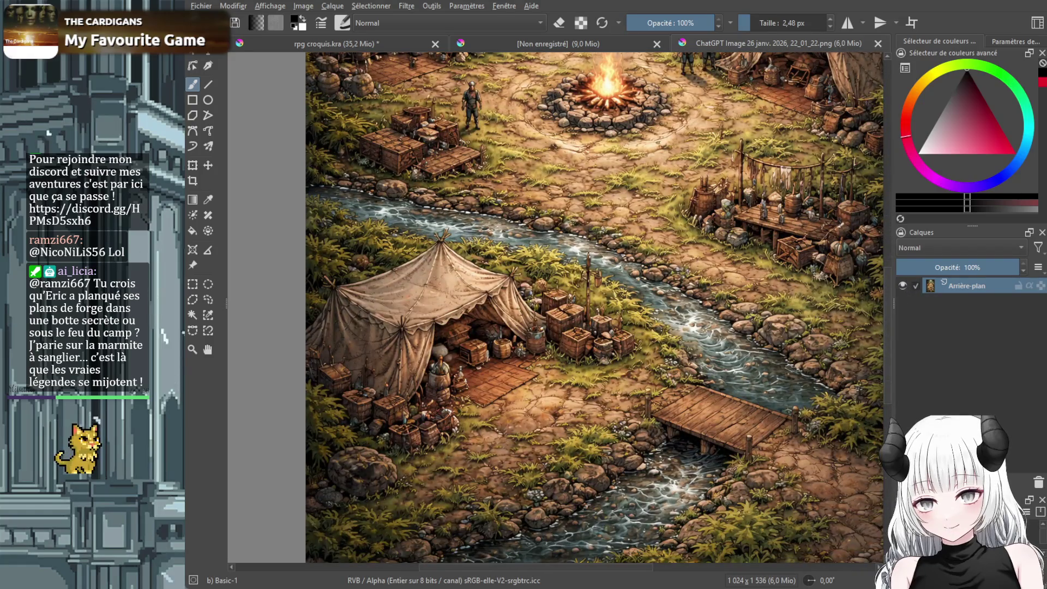
scroll(541, 405, up, 3)
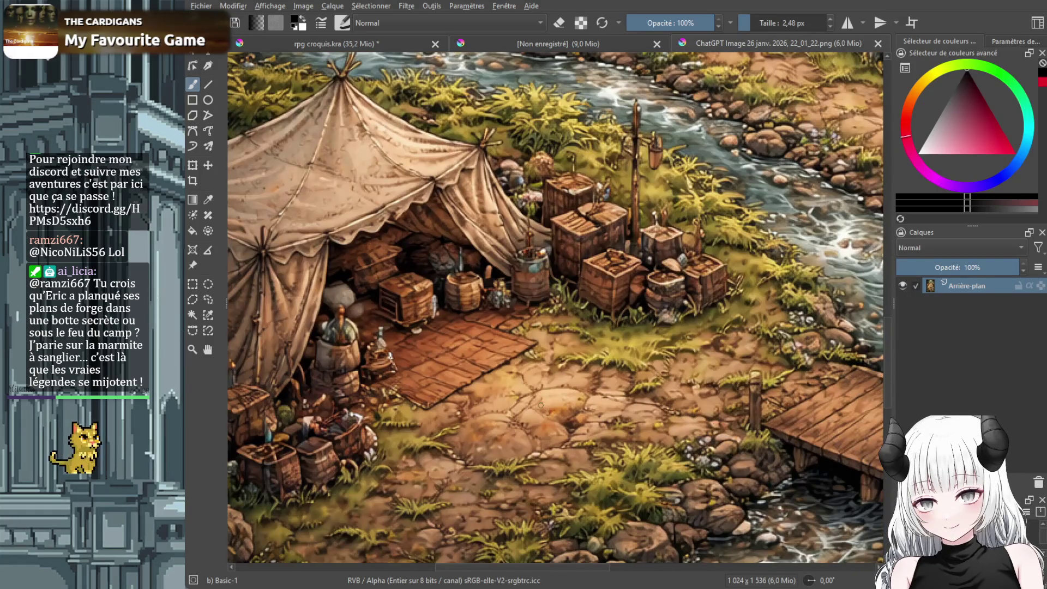
scroll(541, 405, down, 2)
key(2)
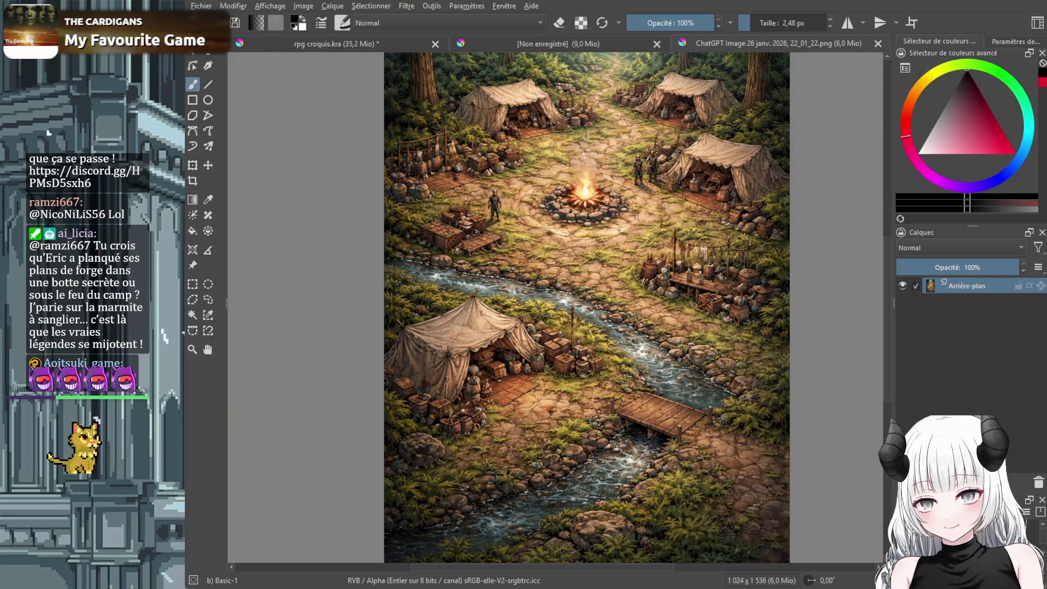
click(571, 44)
Show the rpg croquis.kra sheet and zoom out, then slightly back in
click(381, 42)
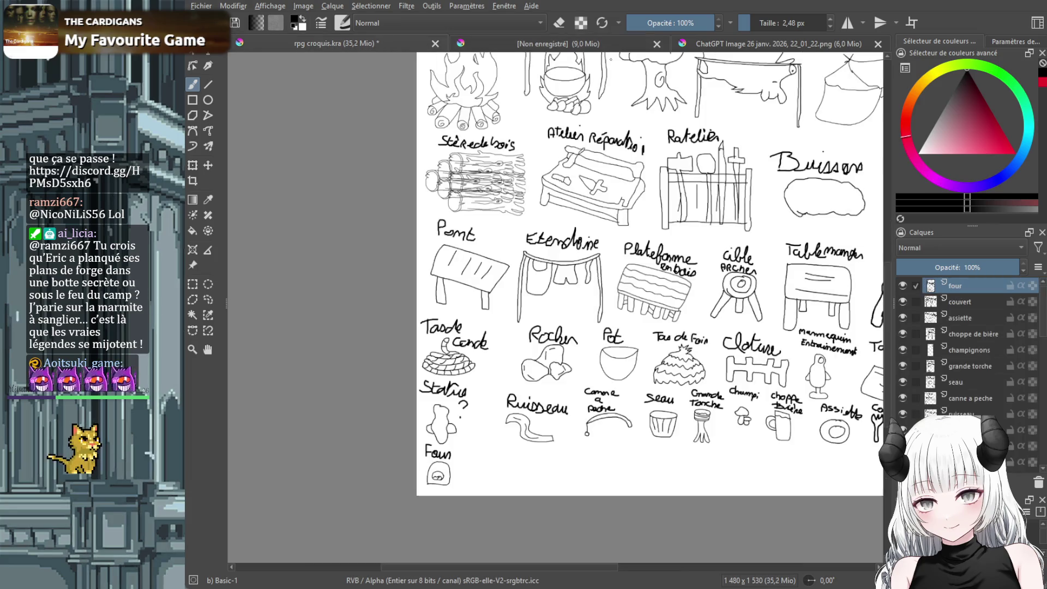
scroll(888, 308, up, 4)
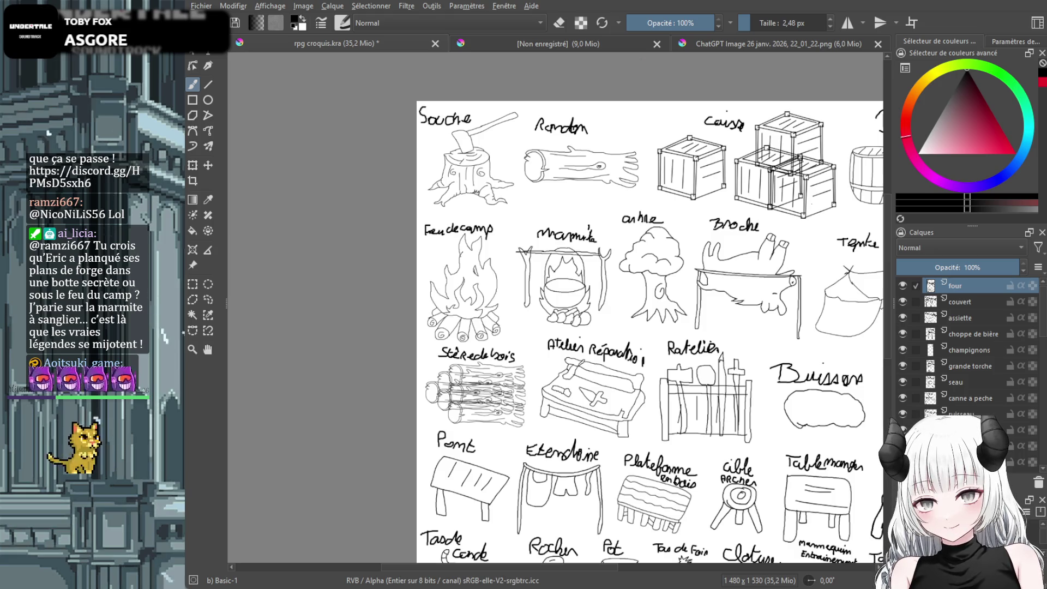
key(minus)
key(minus)
key(minus)
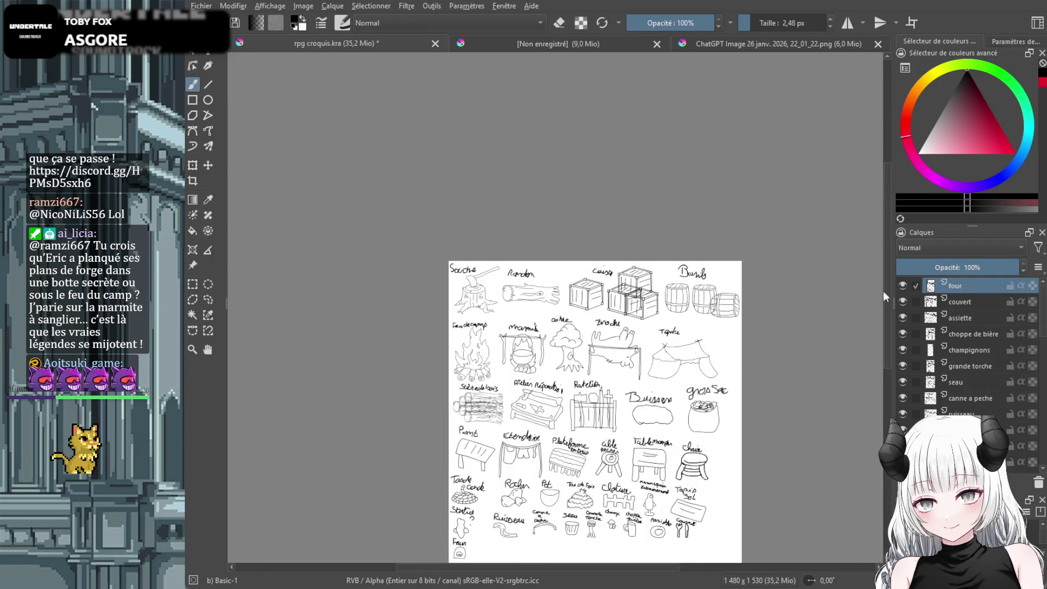
key(plus)
key(plus)
key(plus)
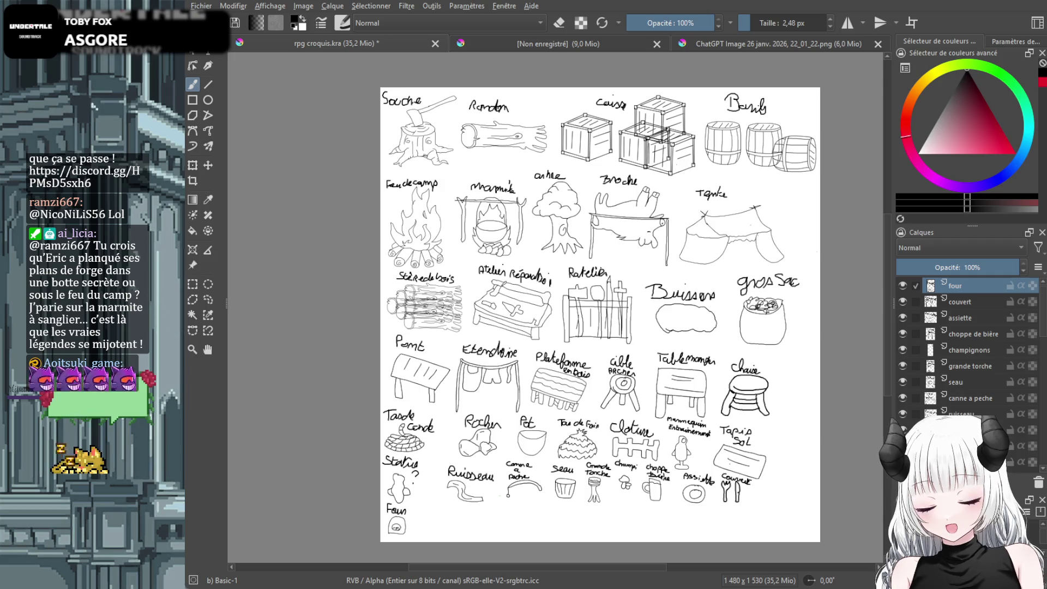
Review the prop sheet's lower rows, then switch to the ChatGPT camp illustration
scroll(507, 491, up, 2)
scroll(884, 390, down, 5)
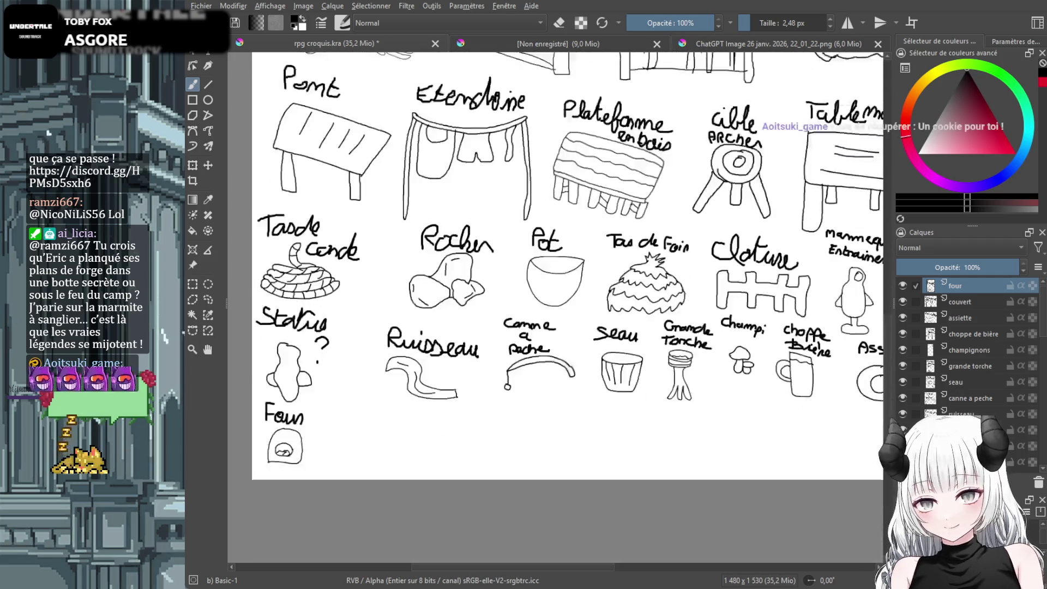
mouse_move(601, 565)
mouse_down()
mouse_move(581, 567)
mouse_move(594, 566)
mouse_up()
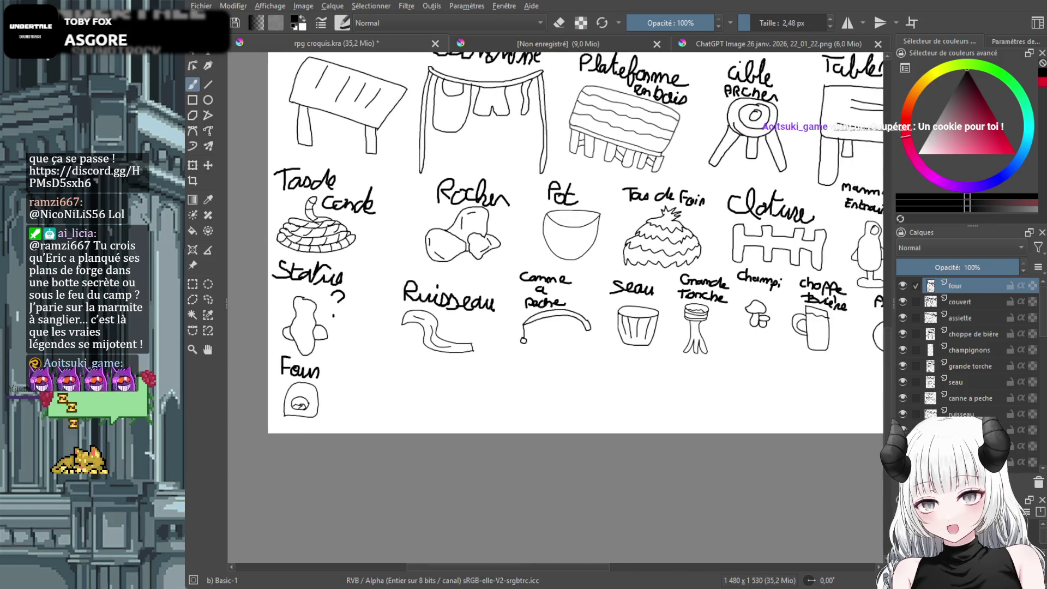
scroll(611, 374, down, 2)
scroll(612, 375, down, 3)
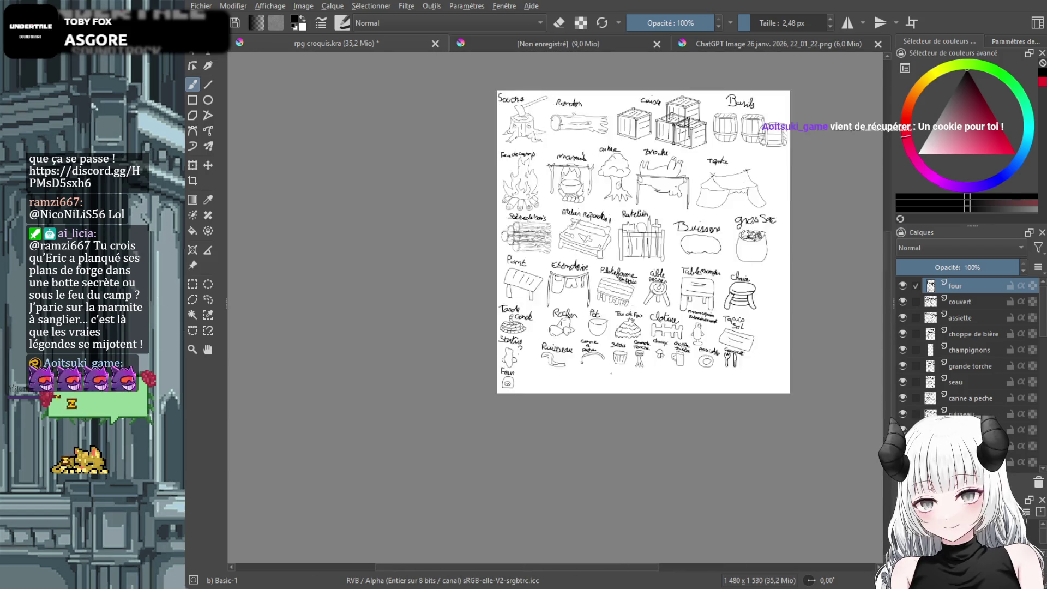
scroll(611, 375, up, 2)
scroll(889, 292, up, 3)
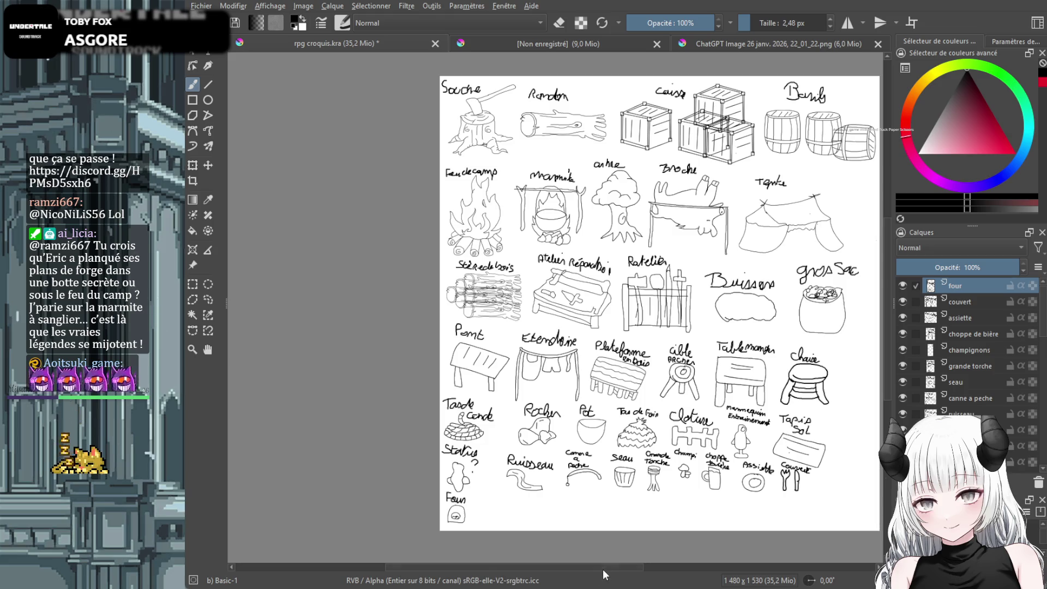
drag(604, 568, 638, 574)
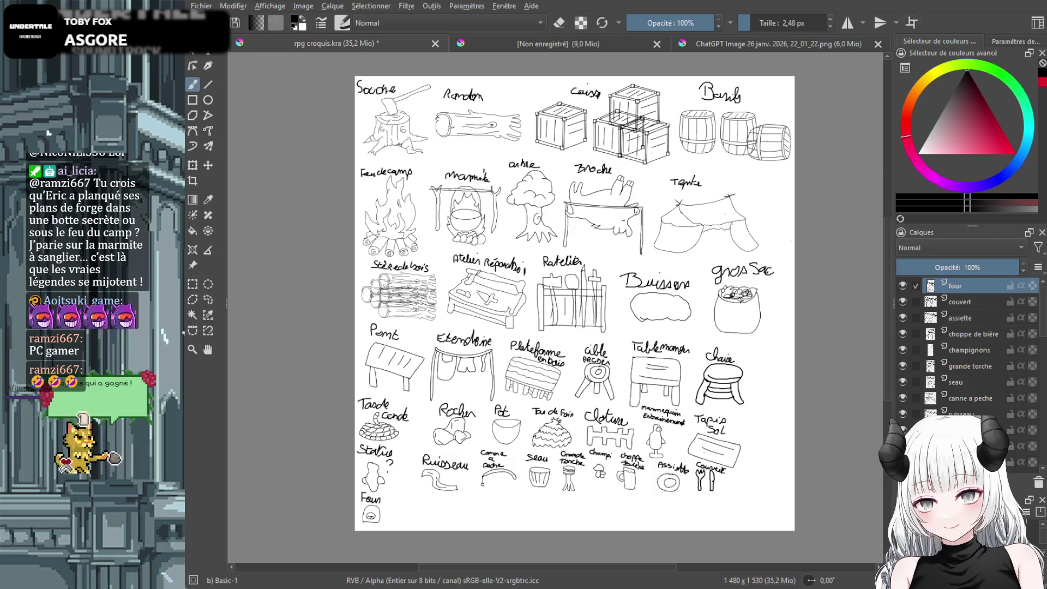
click(832, 47)
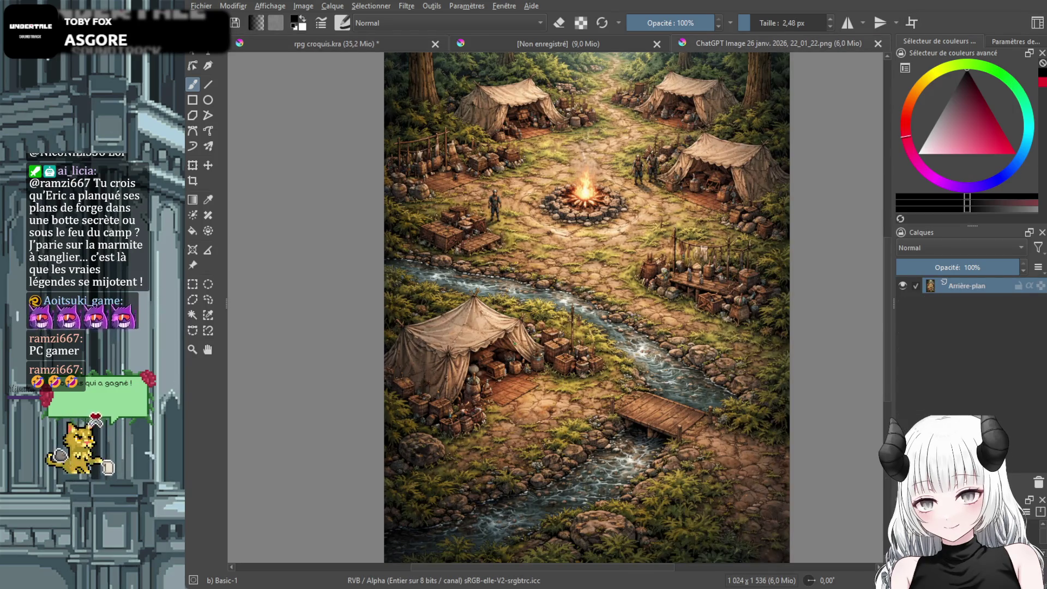
scroll(515, 349, up, 5)
drag(812, 223, 533, 379)
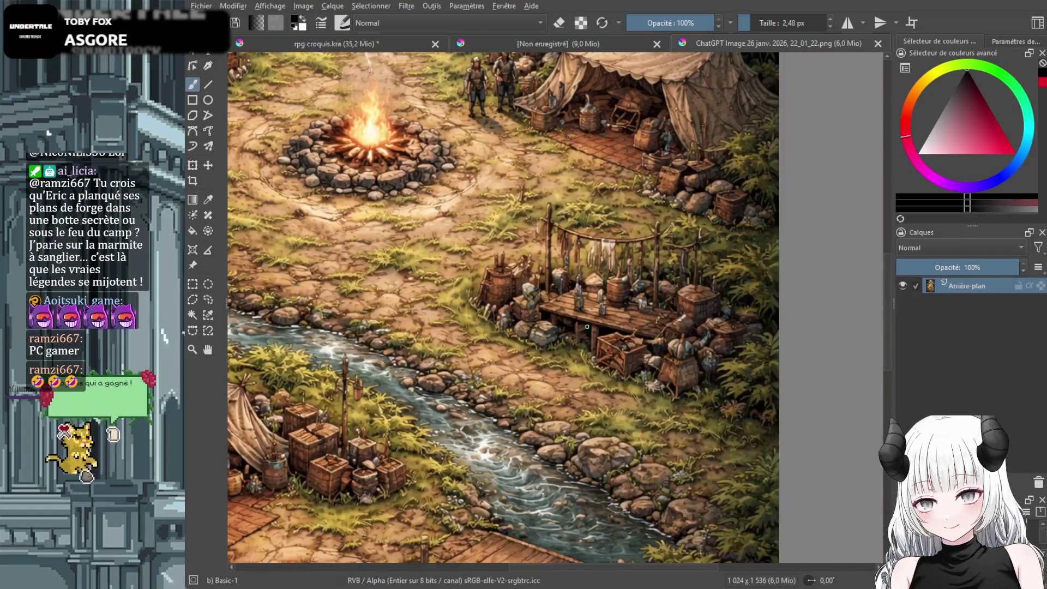
scroll(587, 327, up, 3)
scroll(591, 338, down, 5)
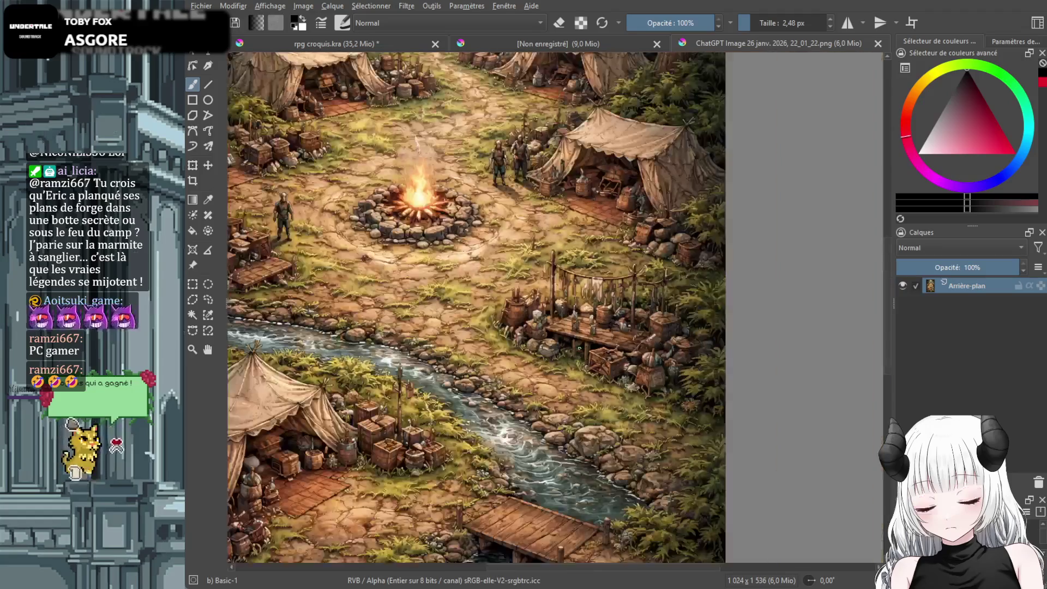
drag(590, 339, 588, 443)
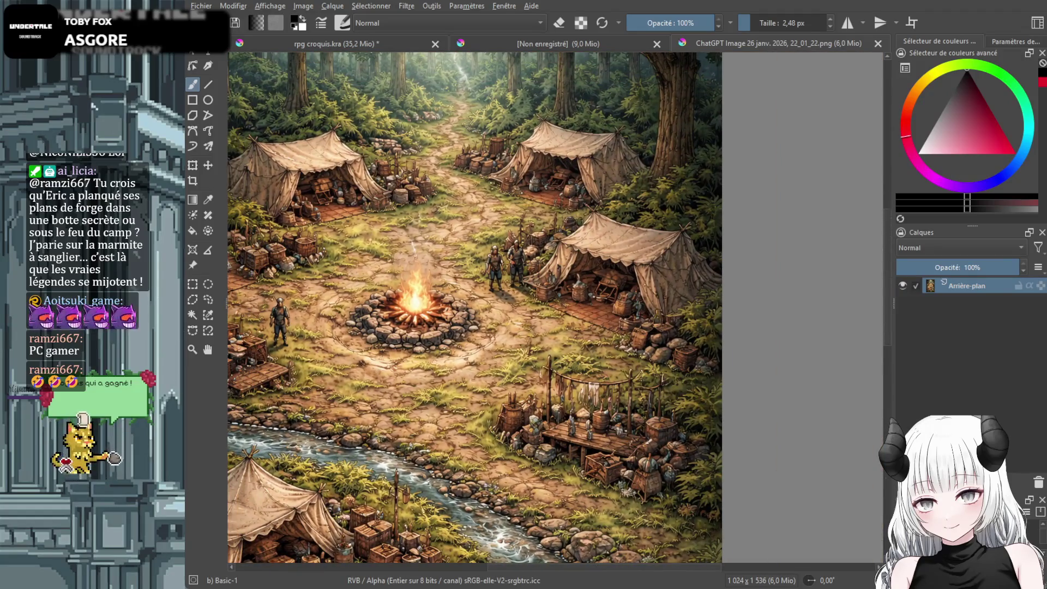
scroll(416, 147, up, 4)
scroll(578, 284, down, 3)
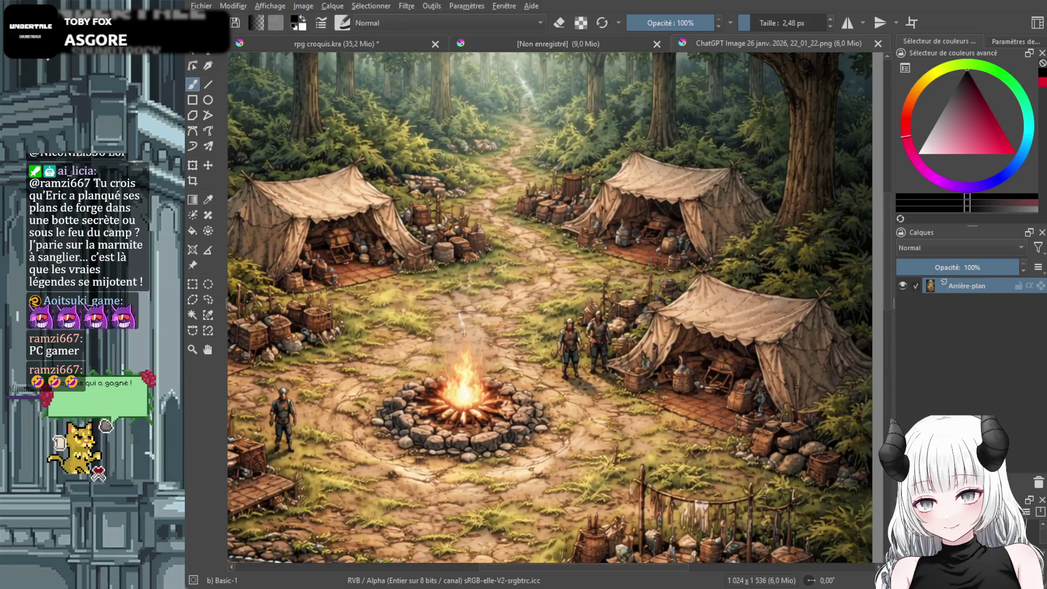
scroll(581, 278, up, 4)
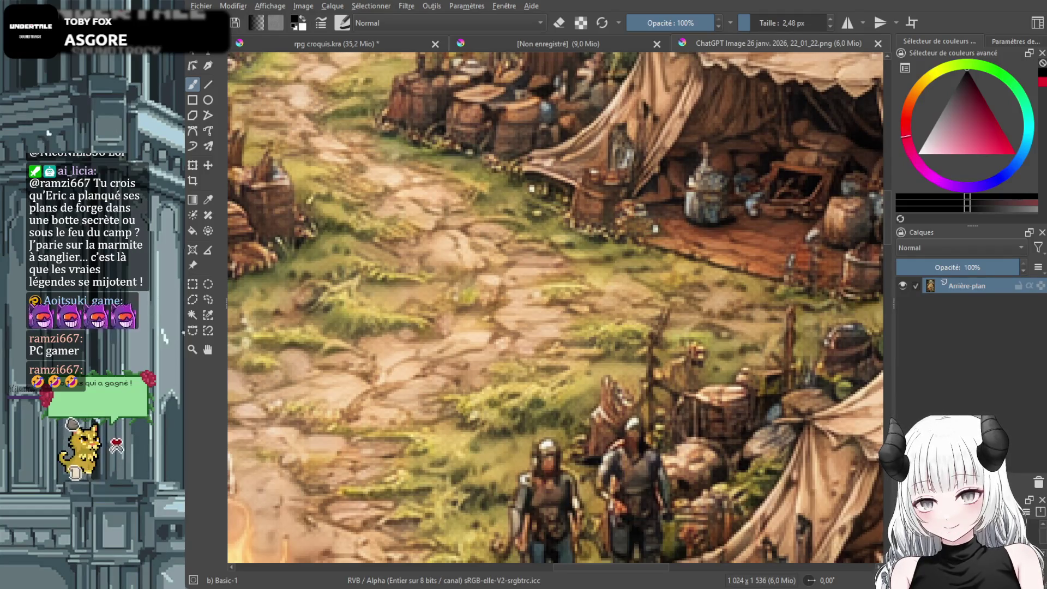
scroll(588, 257, up, 1)
drag(661, 228, 649, 273)
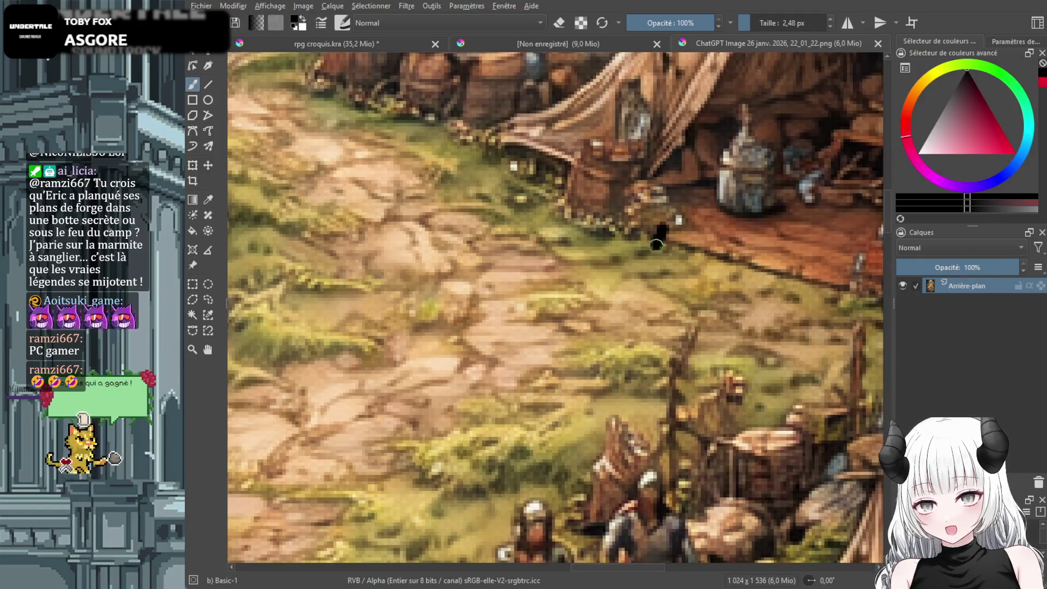
key(ctrl+z)
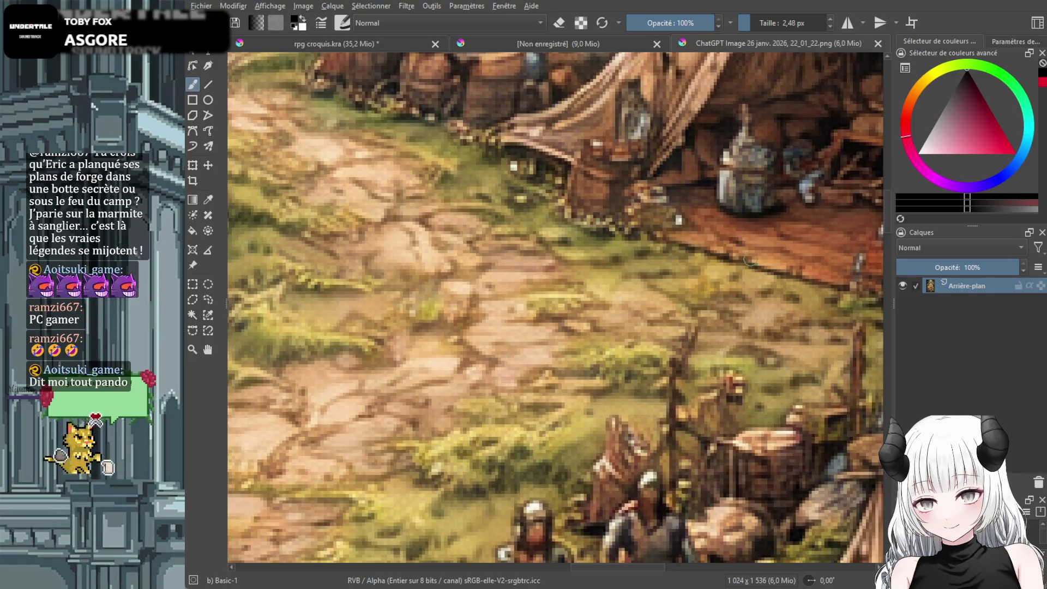
scroll(663, 254, up, 1)
scroll(678, 295, down, 6)
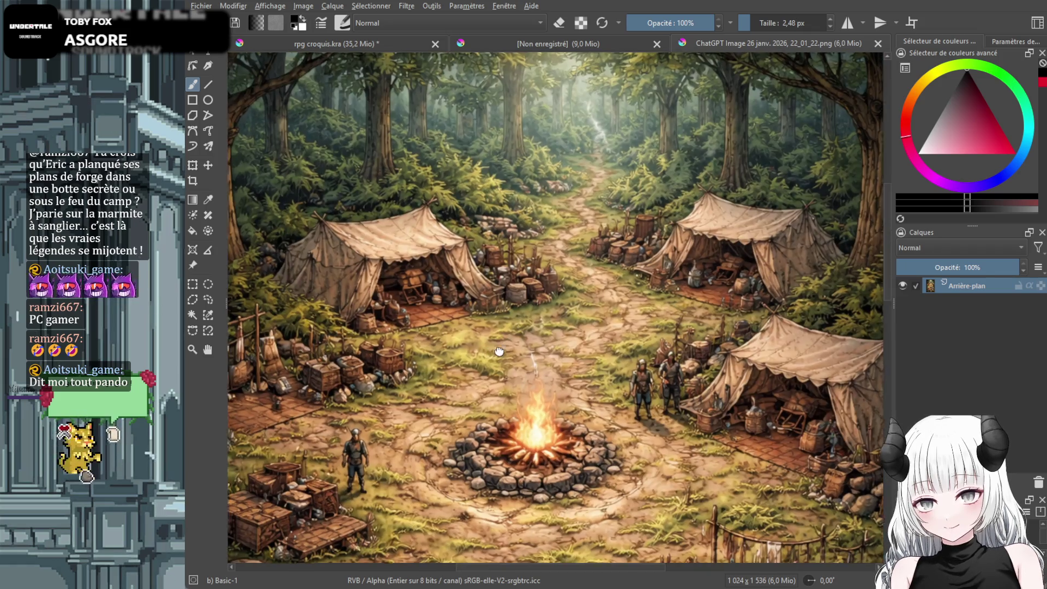
scroll(305, 333, up, 4)
scroll(532, 316, up, 1)
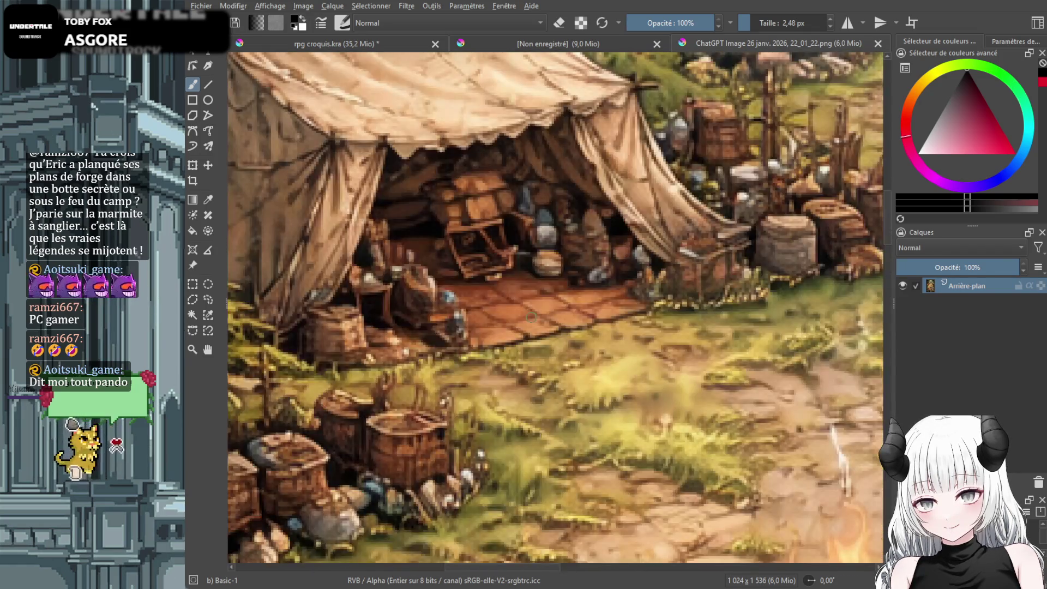
scroll(532, 316, down, 5)
scroll(532, 317, up, 3)
scroll(531, 316, down, 3)
scroll(532, 316, down, 2)
scroll(532, 316, up, 3)
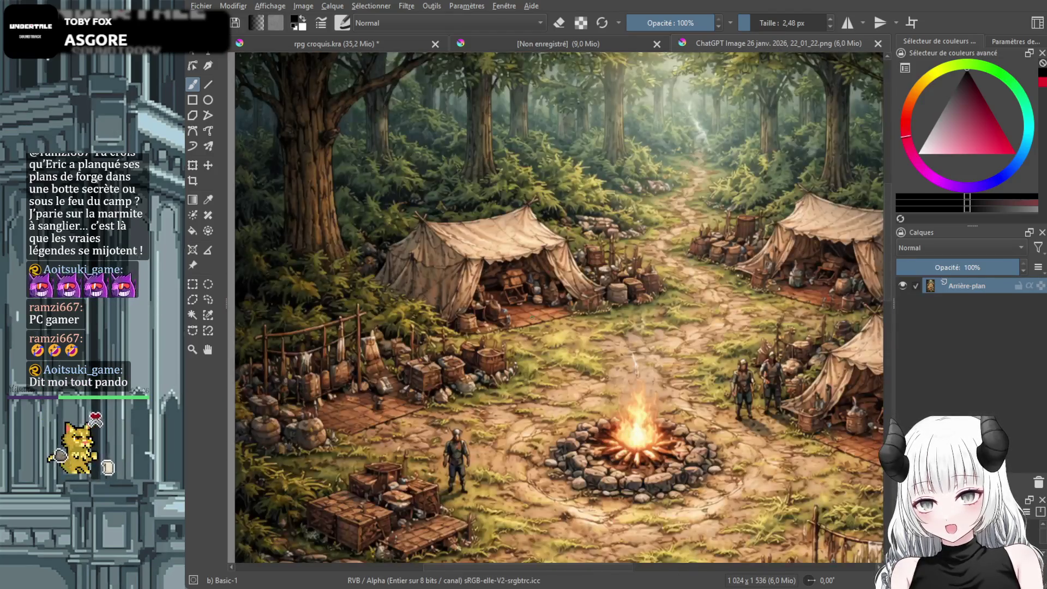
mouse_move(539, 396)
mouse_down()
mouse_move(481, 316)
mouse_move(535, 170)
mouse_move(596, 156)
mouse_move(693, 392)
mouse_move(731, 393)
mouse_move(692, 376)
mouse_up()
scroll(693, 392, up, 1)
scroll(518, 267, down, 1)
scroll(518, 275, down, 1)
scroll(518, 276, down, 1)
scroll(518, 276, up, 1)
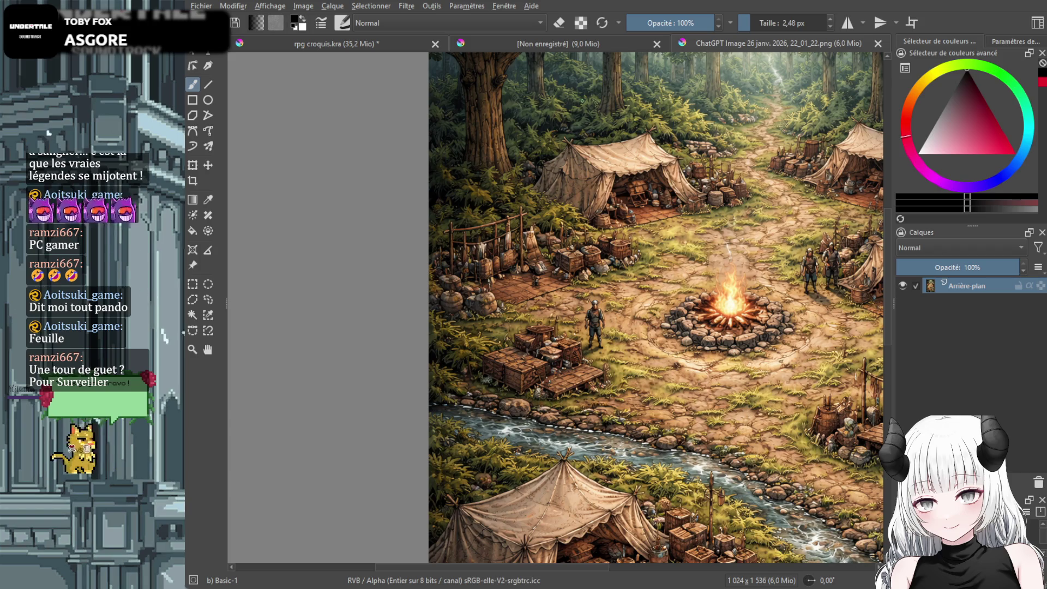
Return to rpg croquis.kra and add a layer named 'séchoir a viande' above four
click(382, 43)
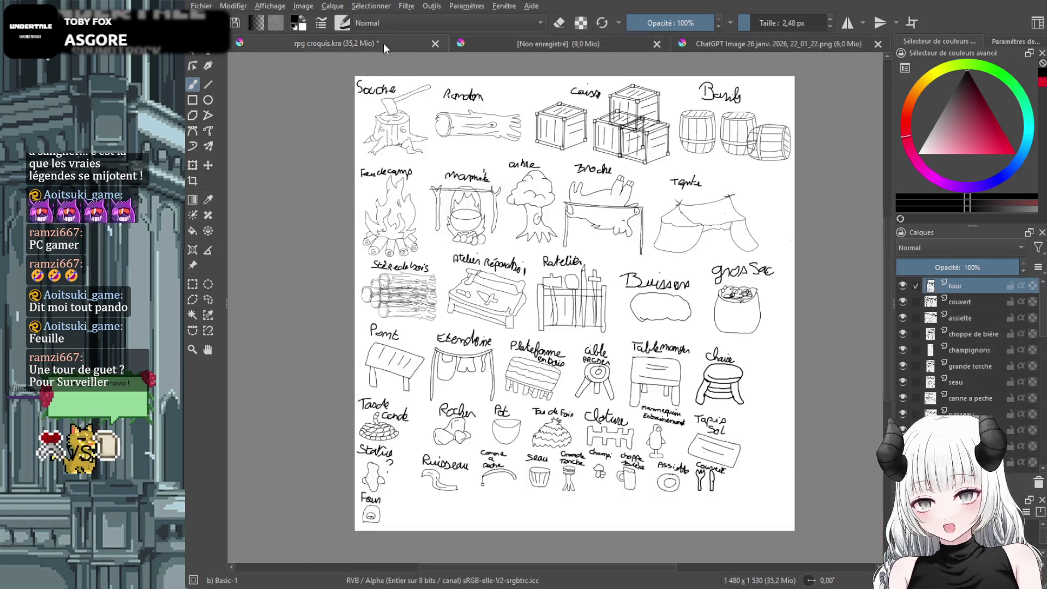
scroll(515, 426, up, 1)
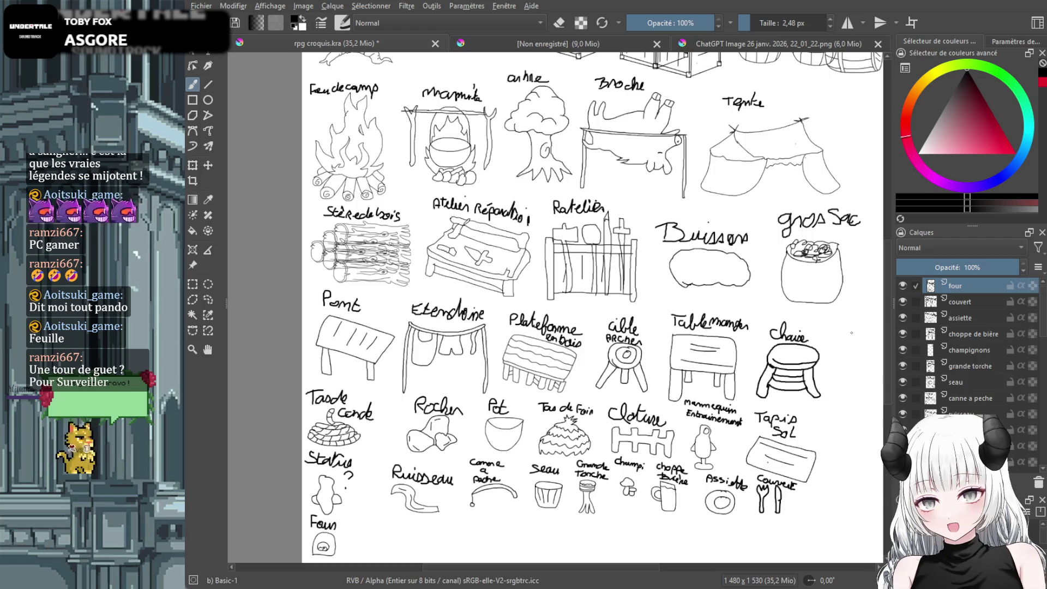
scroll(887, 396, down, 3)
scroll(412, 376, up, 1)
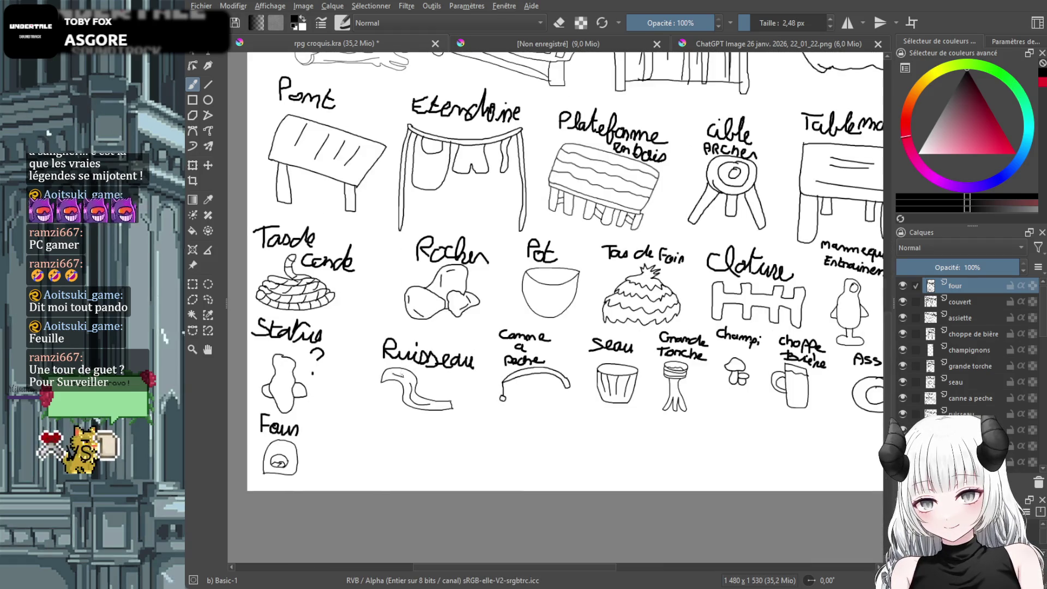
key(Insert)
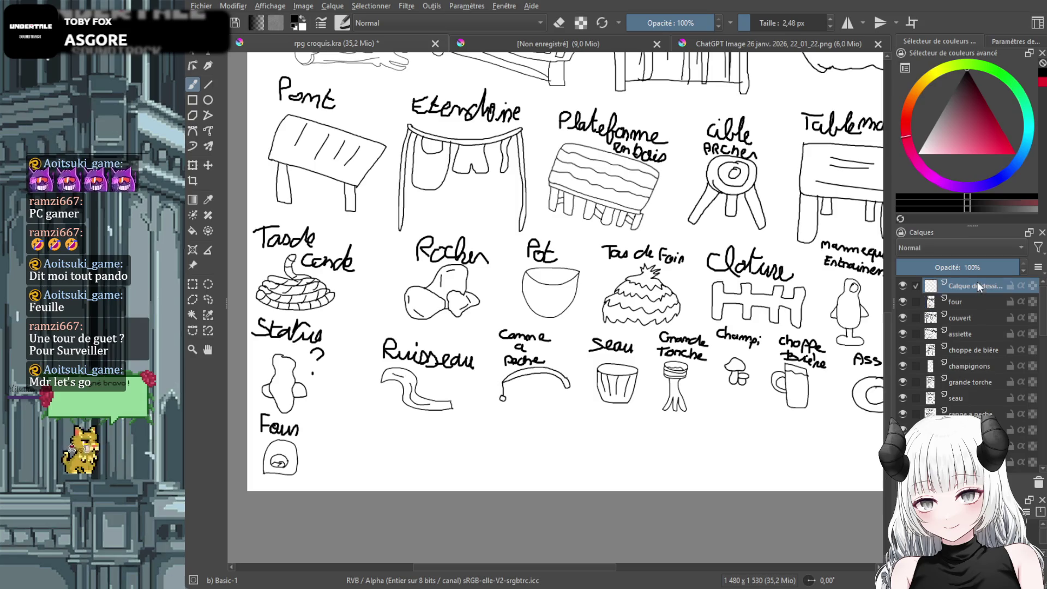
double_click(978, 285)
text(séchoir a viande)
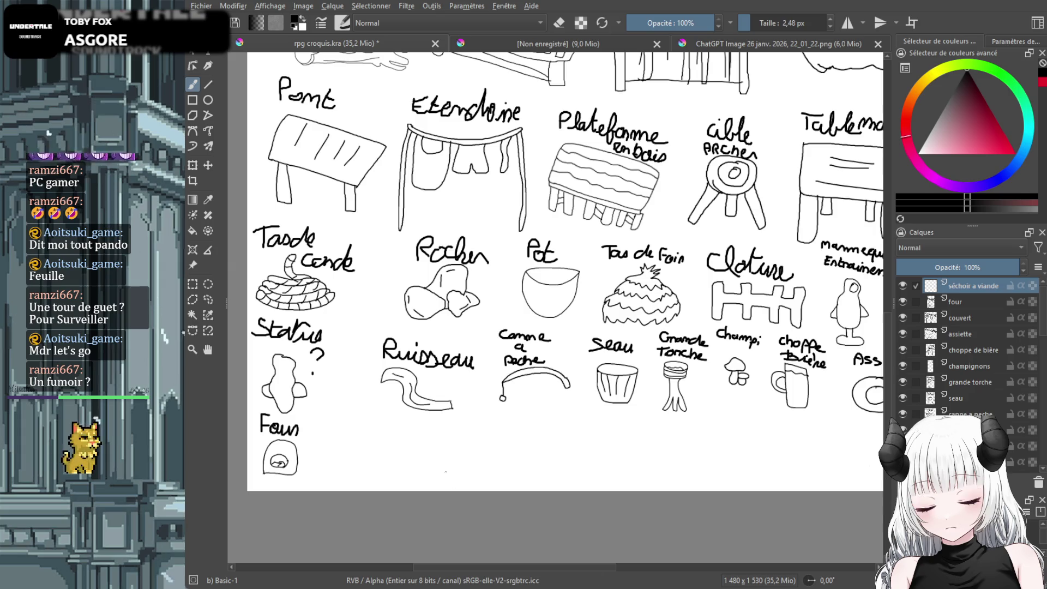
scroll(499, 414, up, 5)
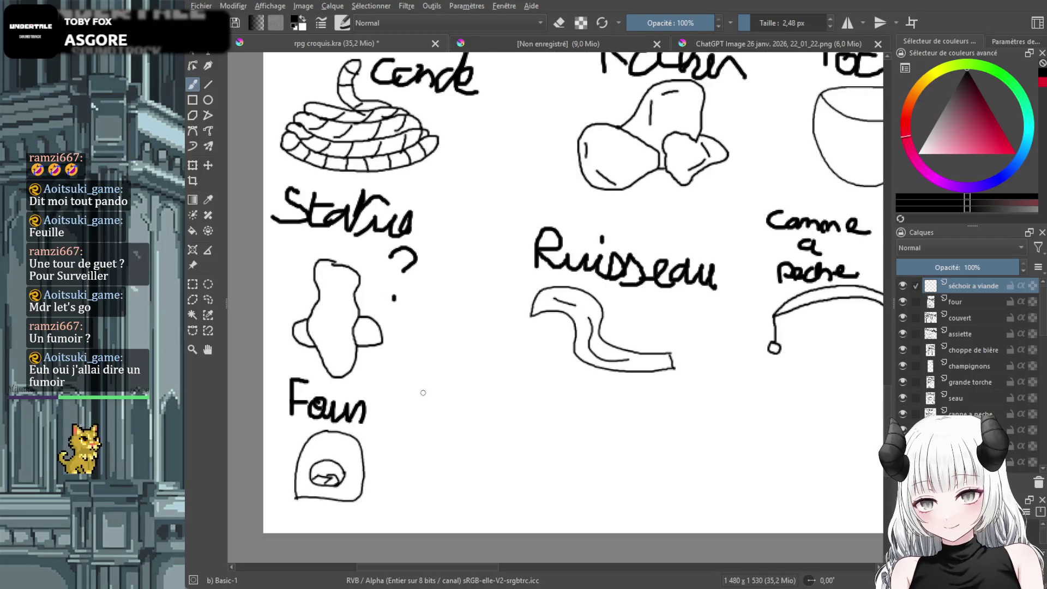
Sketch a meat-drying rack with hanging meat and shrink it beside the Faun drawing
mouse_move(538, 406)
mouse_down()
mouse_move(571, 404)
mouse_move(609, 442)
mouse_up()
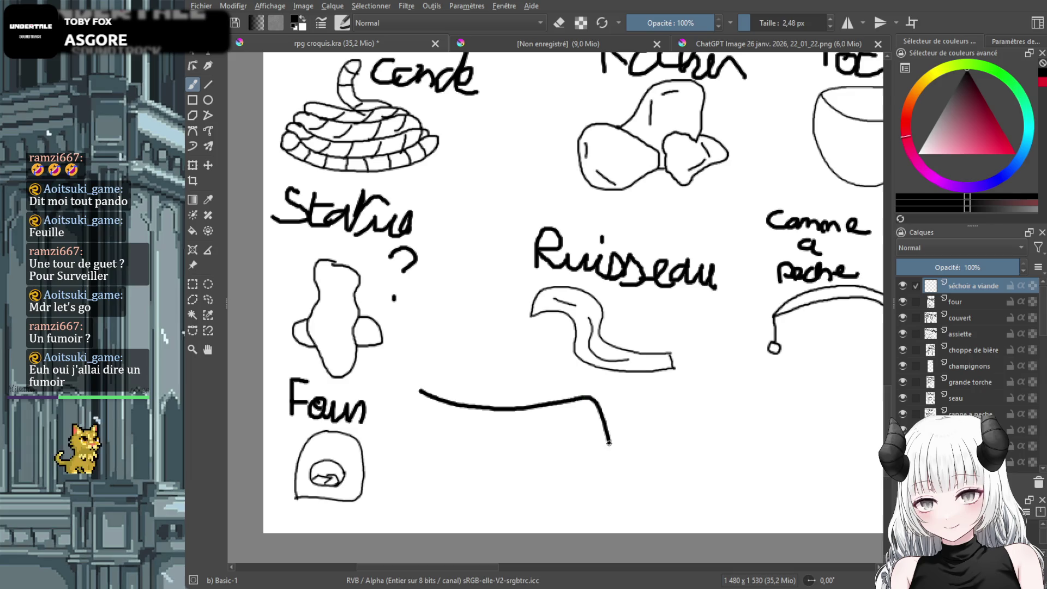
drag(594, 483, 583, 410)
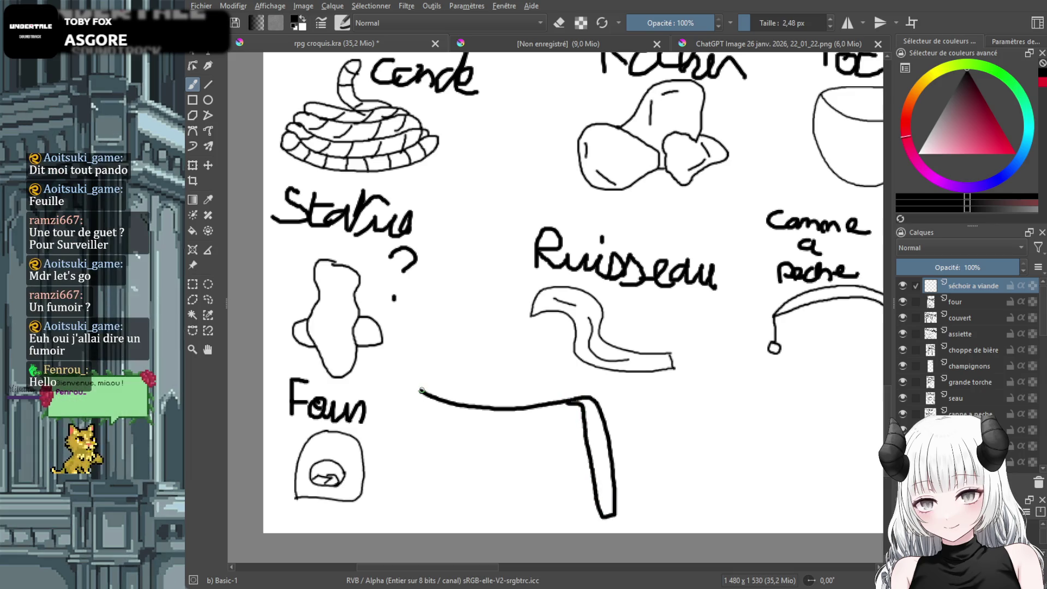
drag(419, 390, 416, 410)
mouse_move(426, 447)
mouse_down()
mouse_move(436, 404)
mouse_move(468, 439)
mouse_move(473, 410)
mouse_move(494, 436)
mouse_move(487, 463)
mouse_move(520, 472)
mouse_up()
mouse_move(541, 411)
mouse_down()
mouse_move(559, 464)
mouse_move(560, 413)
mouse_up()
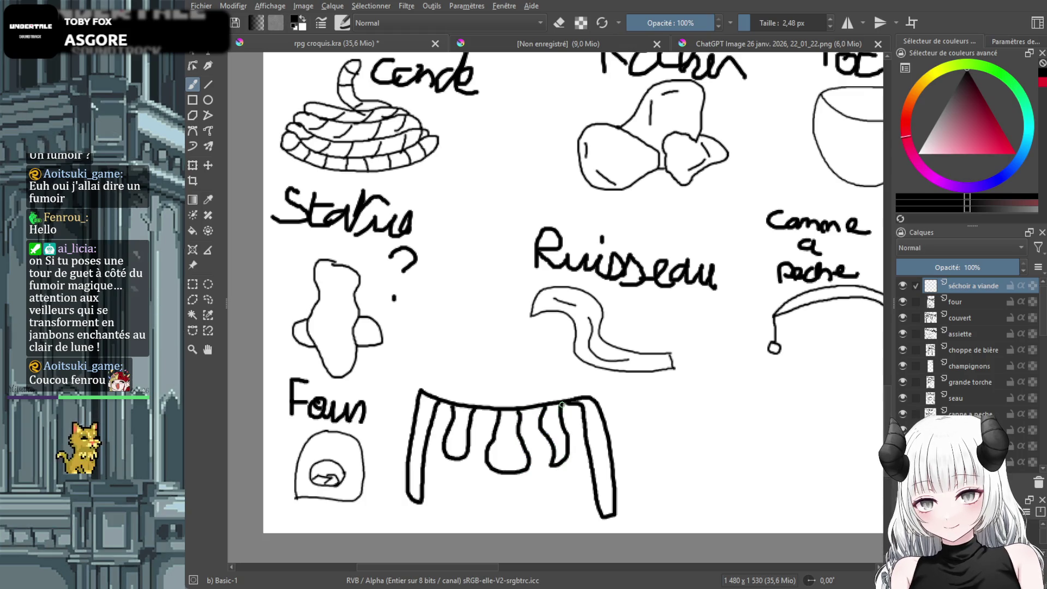
click(195, 167)
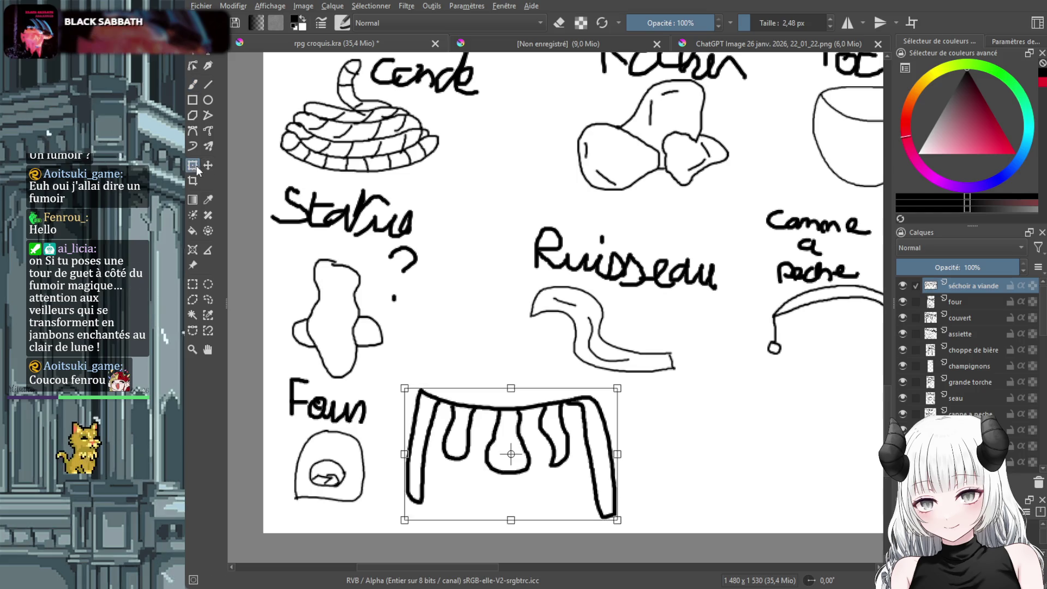
mouse_move(402, 385)
mouse_down()
mouse_move(526, 463)
mouse_move(424, 445)
mouse_up()
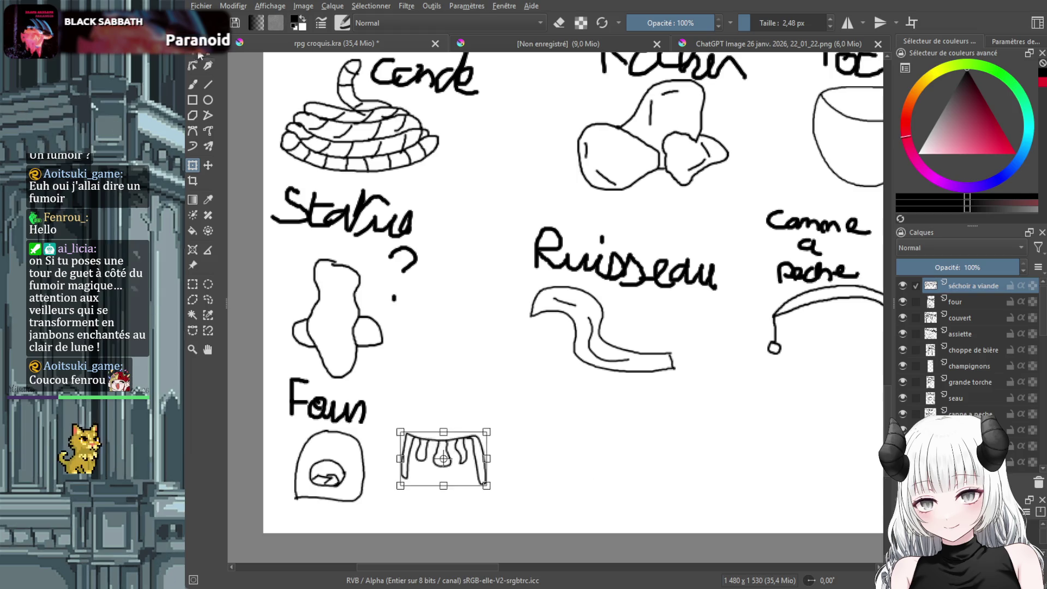
click(192, 84)
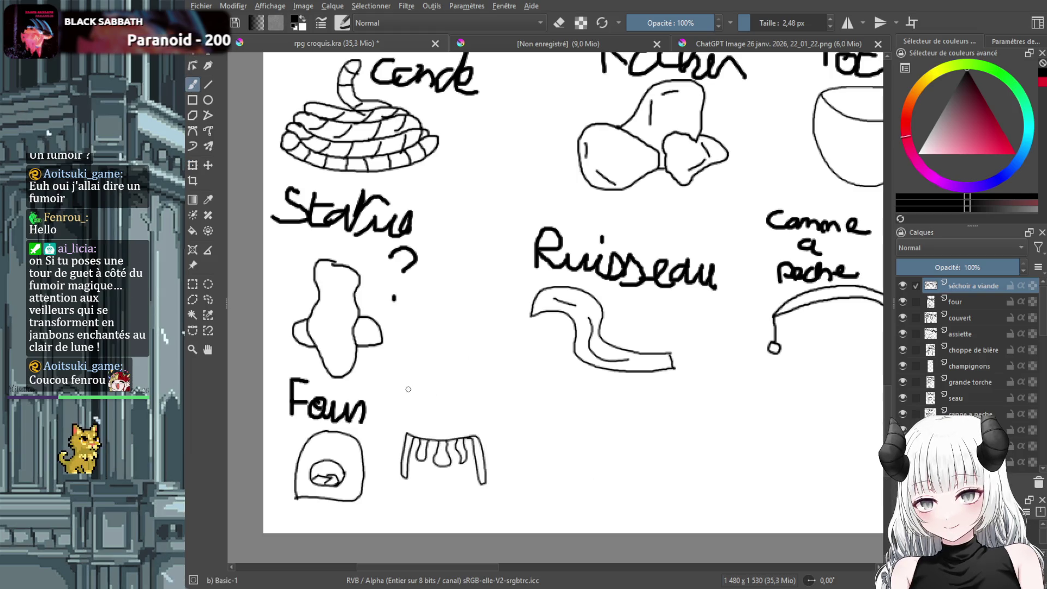
Hand-letter 'Séchoir A Viande' on two lines above the rack
mouse_move(421, 376)
mouse_down()
mouse_move(399, 400)
mouse_move(432, 398)
mouse_move(439, 376)
mouse_move(460, 406)
mouse_move(508, 393)
mouse_up()
click(503, 392)
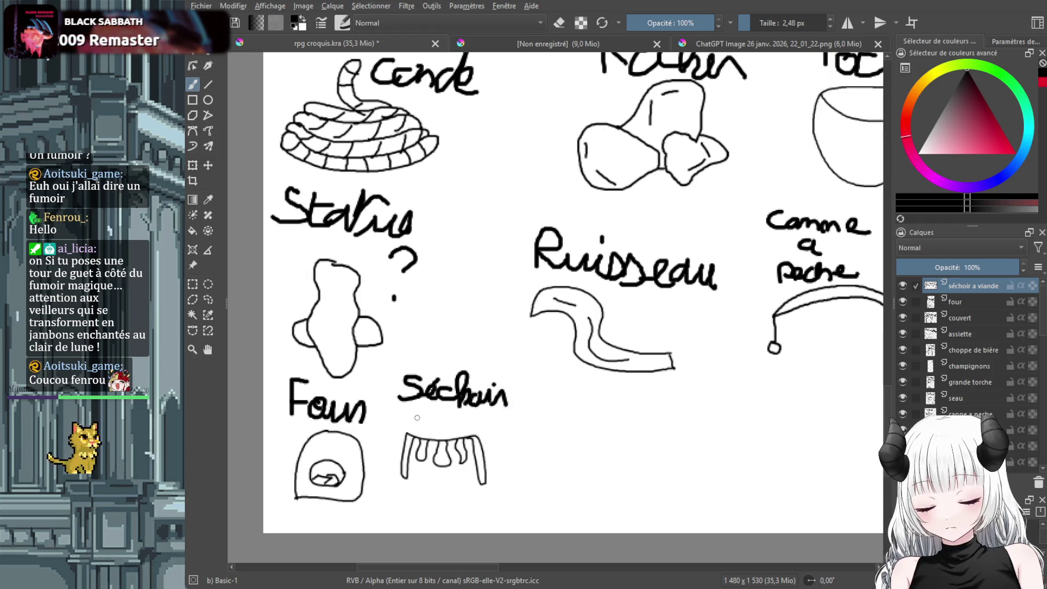
drag(408, 425, 492, 418)
click(431, 407)
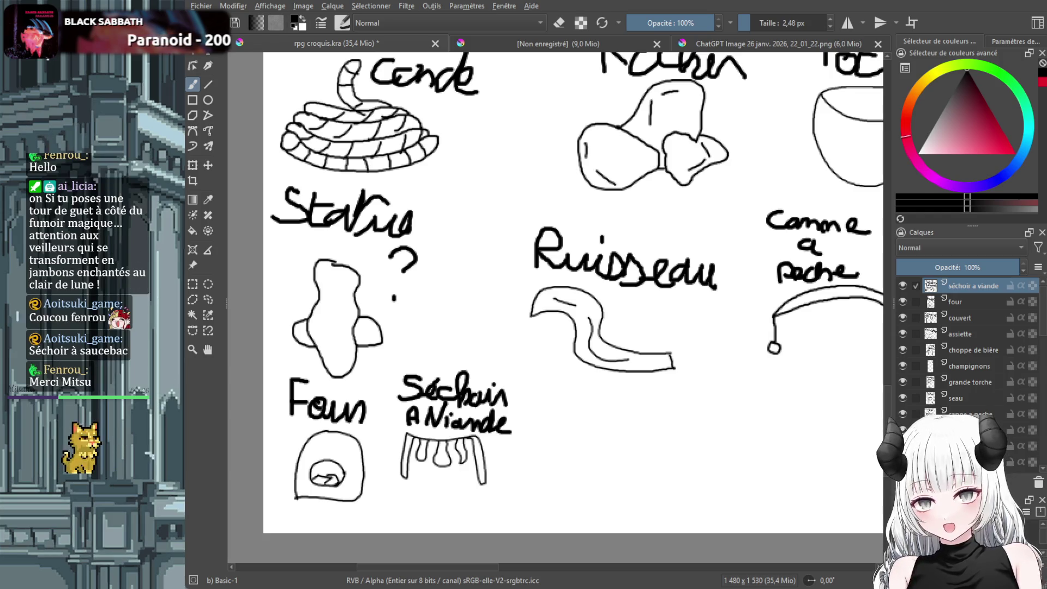
Look over the whole sheet, then switch to the pixel-art camp reference image
ctrl+scroll(656, 410, down, 8)
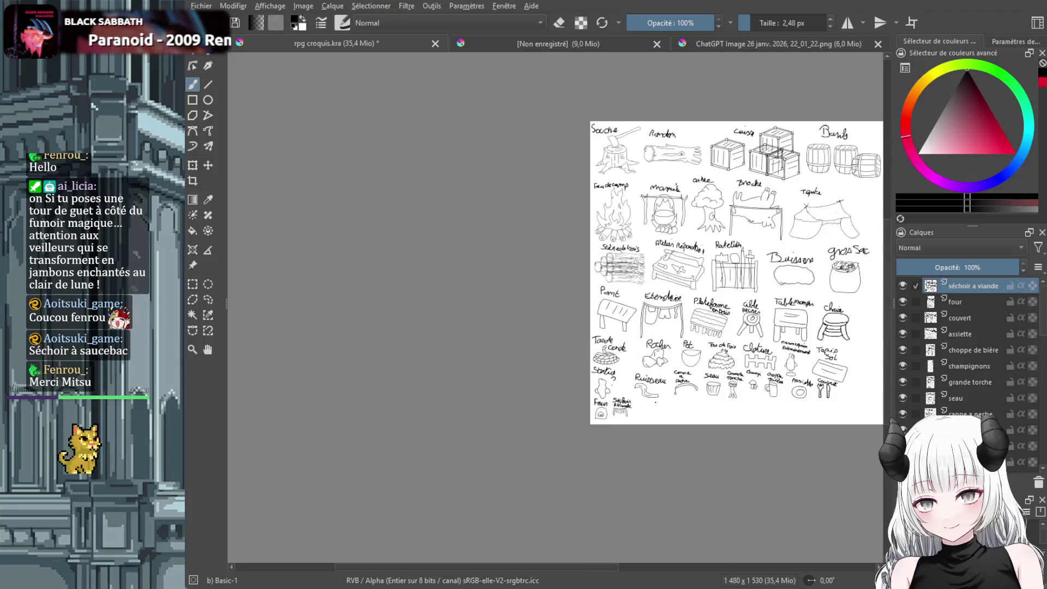
scroll(634, 313, up, 1)
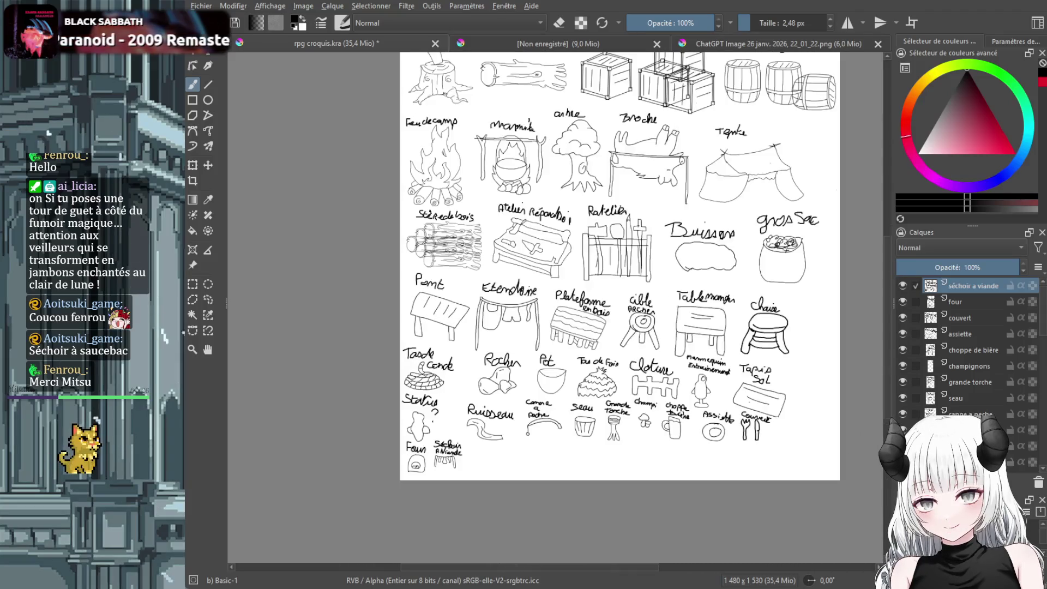
drag(888, 277, 888, 258)
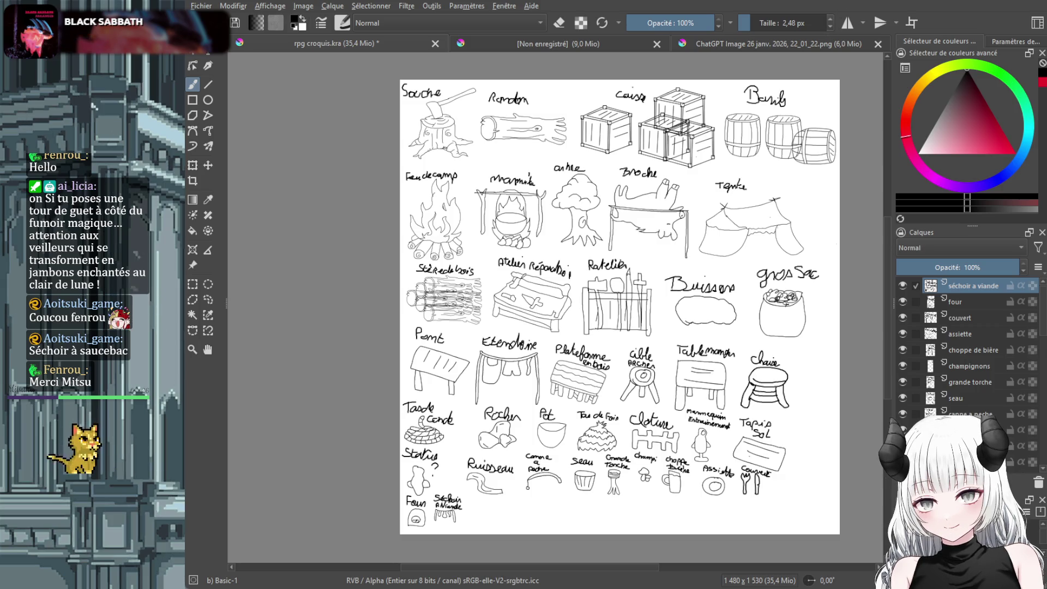
click(816, 39)
scroll(582, 299, up, 5)
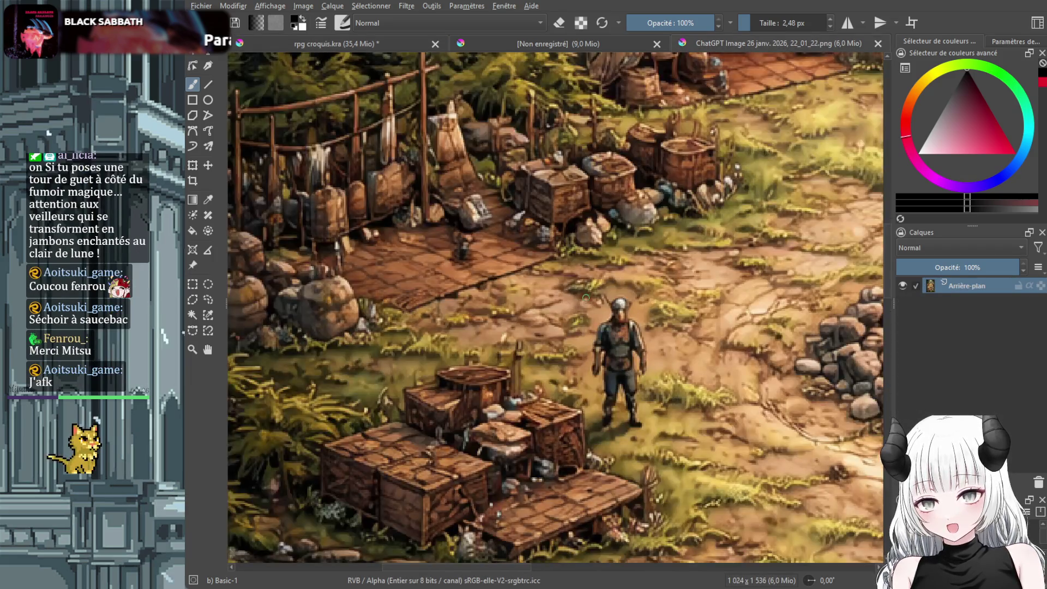
scroll(582, 299, down, 3)
scroll(627, 326, down, 3)
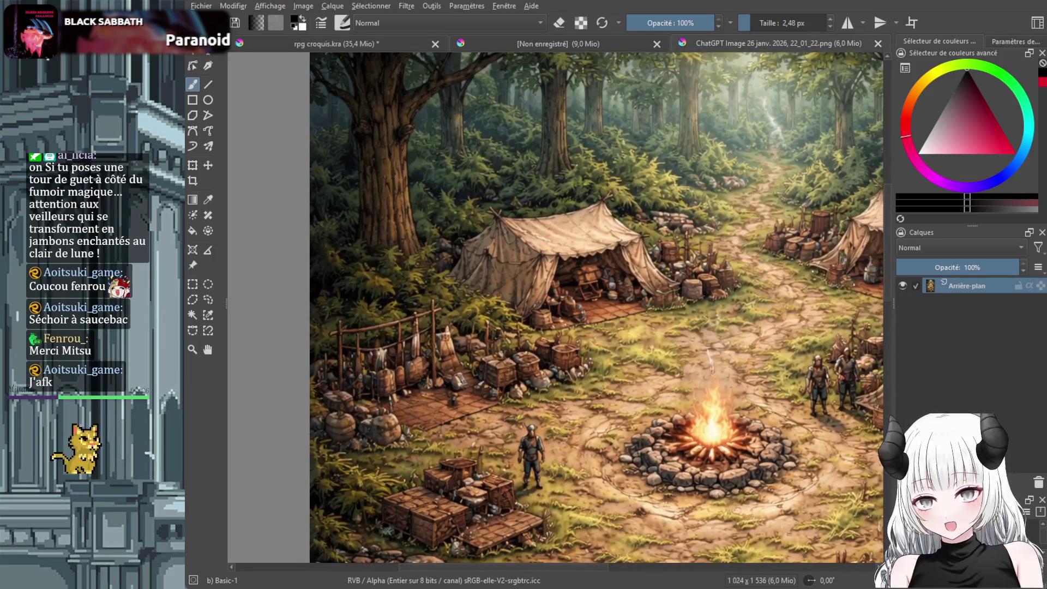
scroll(627, 326, up, 3)
scroll(627, 326, up, 5)
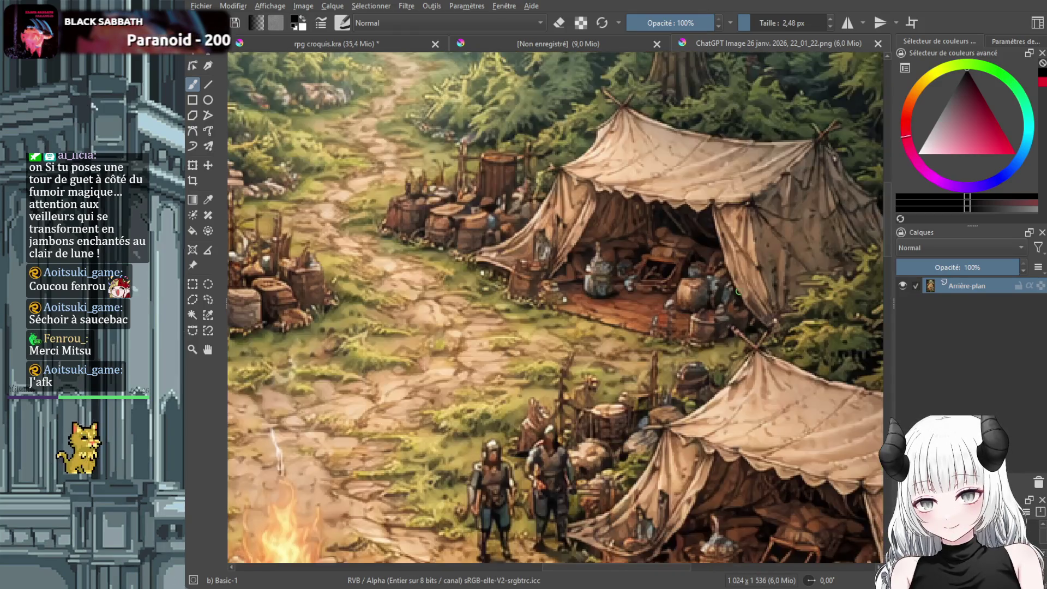
scroll(730, 295, down, 2)
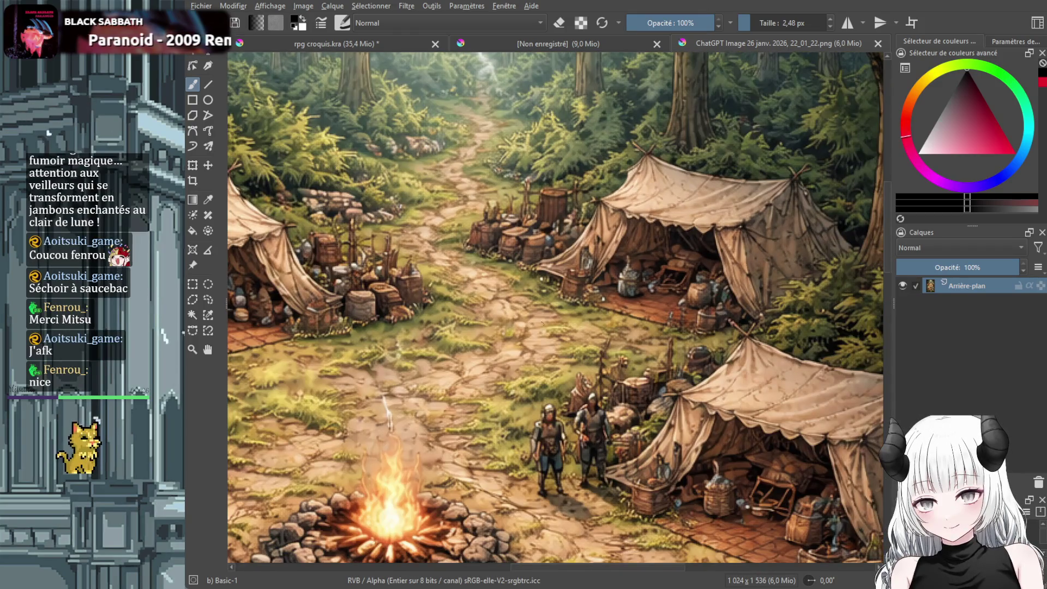
mouse_move(503, 361)
mouse_down()
mouse_move(610, 354)
mouse_move(475, 351)
mouse_move(436, 297)
mouse_up()
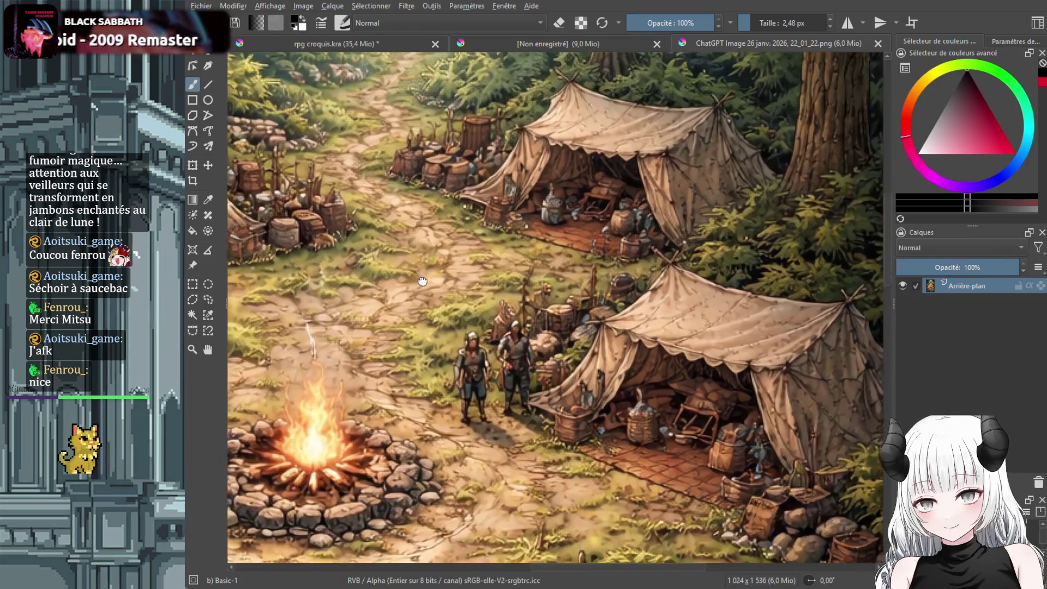
scroll(546, 338, up, 1)
drag(546, 338, 529, 307)
mouse_move(508, 430)
mouse_down()
mouse_move(532, 382)
mouse_move(549, 174)
mouse_up()
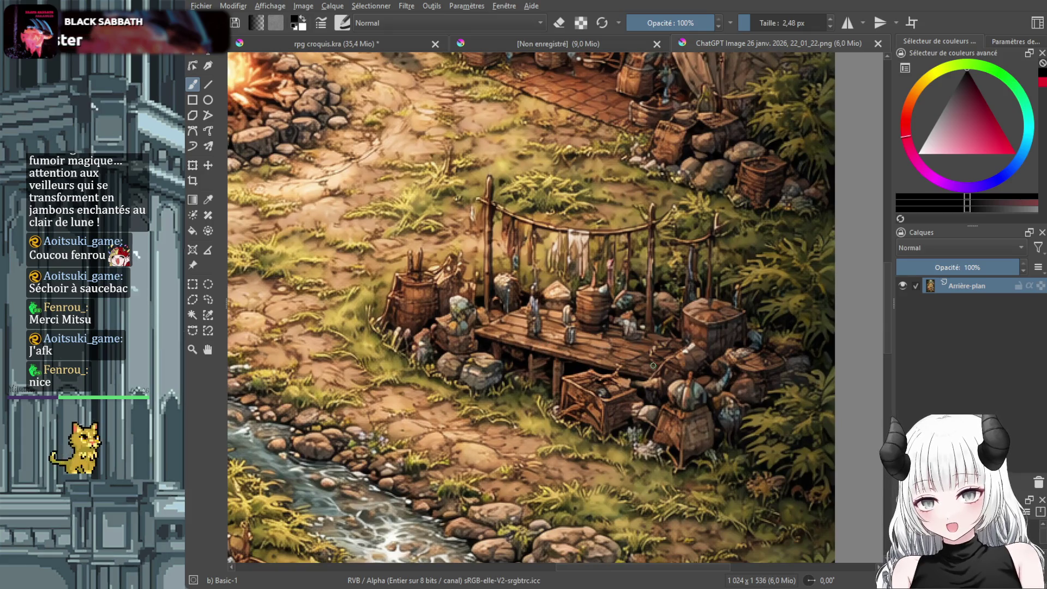
mouse_move(381, 237)
mouse_down()
mouse_move(535, 400)
mouse_move(588, 434)
mouse_up()
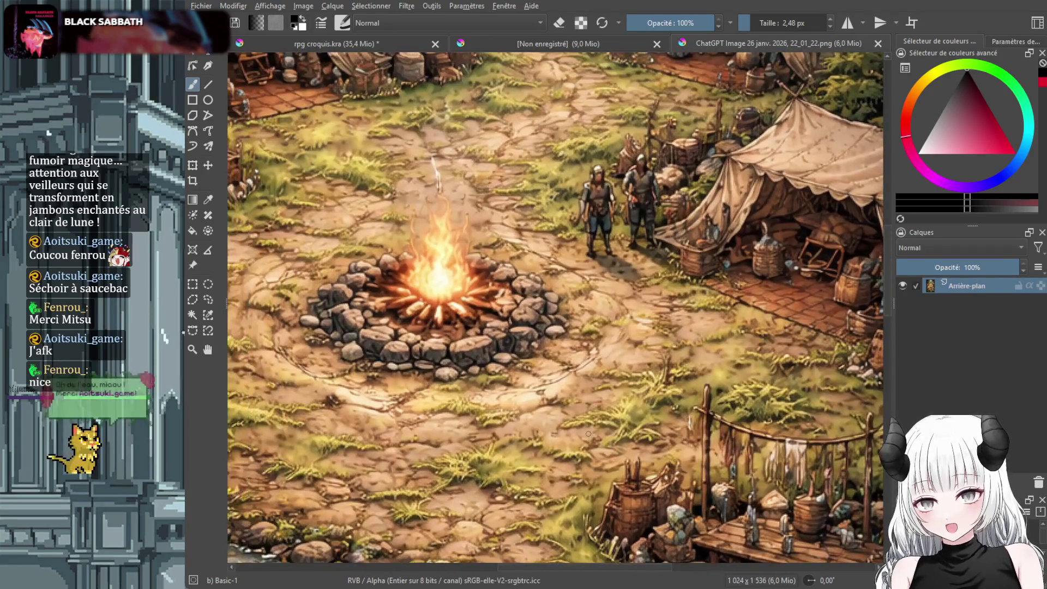
scroll(606, 381, down, 2)
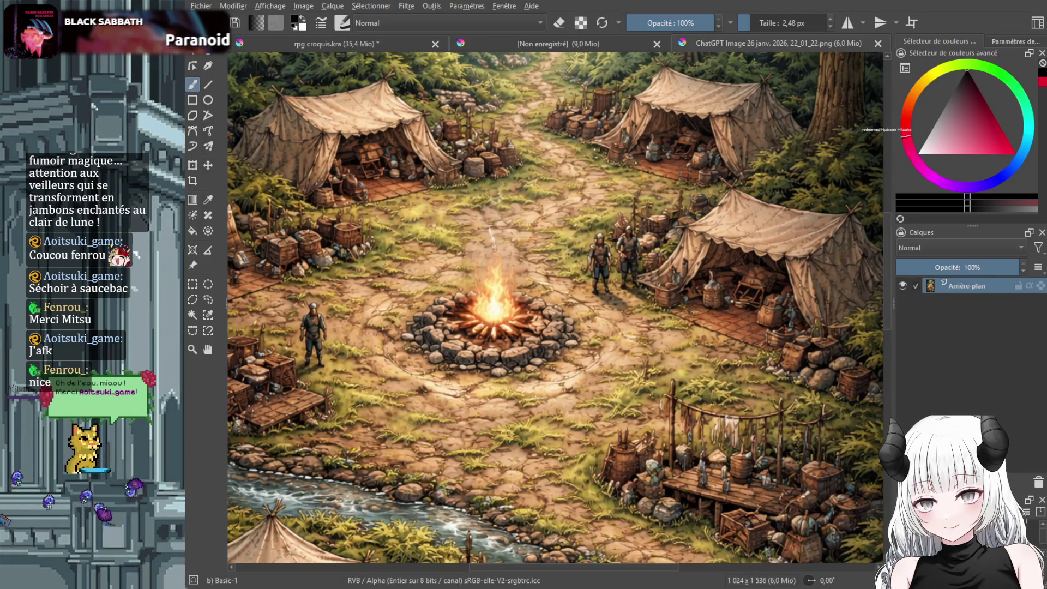
scroll(502, 476, down, 2)
scroll(503, 476, up, 1)
drag(502, 475, 575, 250)
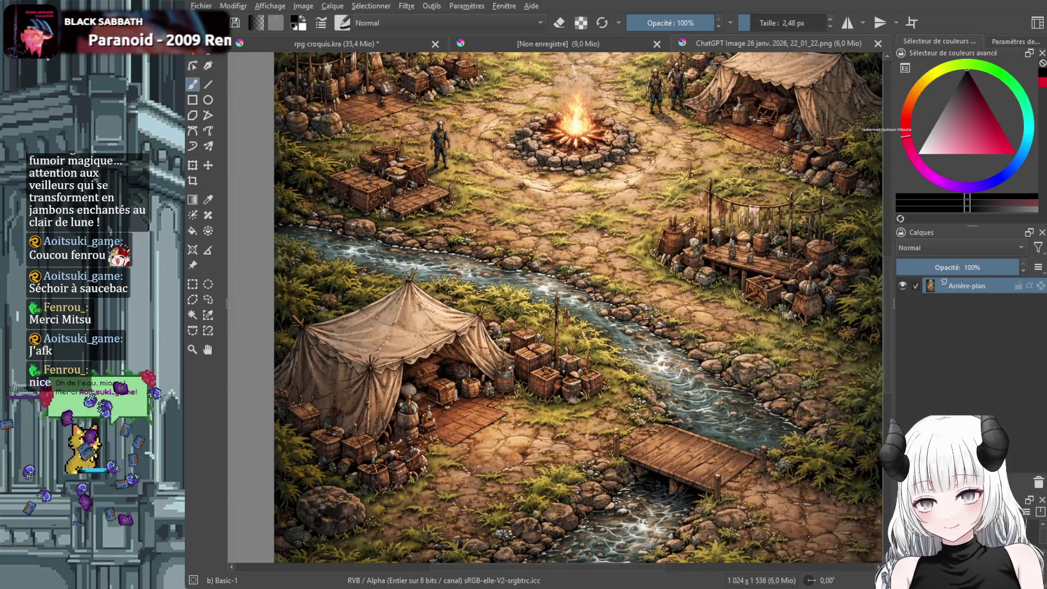
scroll(527, 314, down, 3)
mouse_move(526, 315)
mouse_down()
mouse_move(561, 311)
mouse_move(643, 370)
mouse_move(668, 444)
mouse_move(639, 501)
mouse_up()
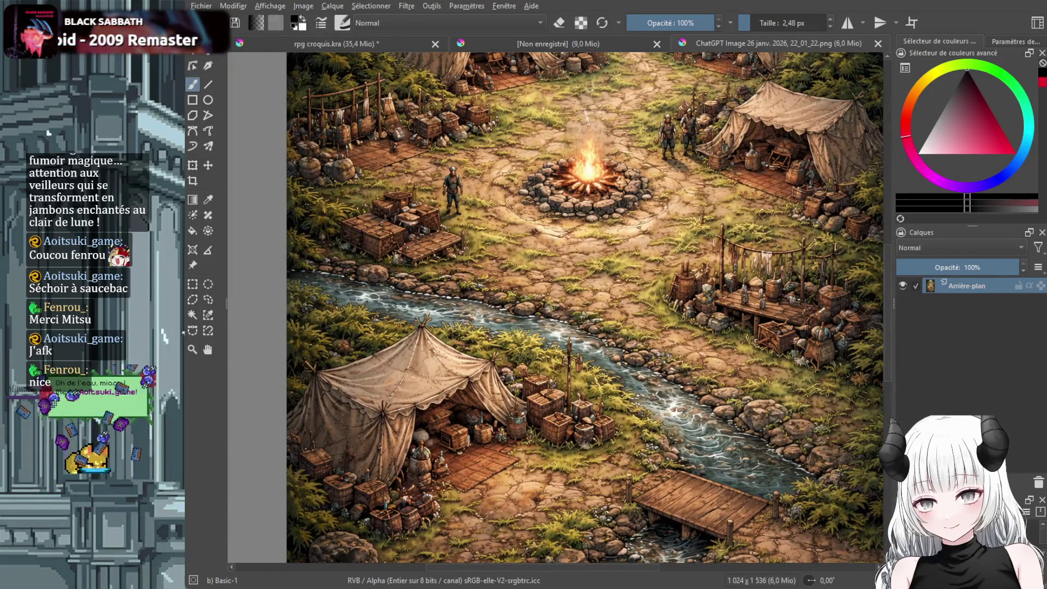
scroll(791, 328, up, 4)
scroll(555, 308, down, 3)
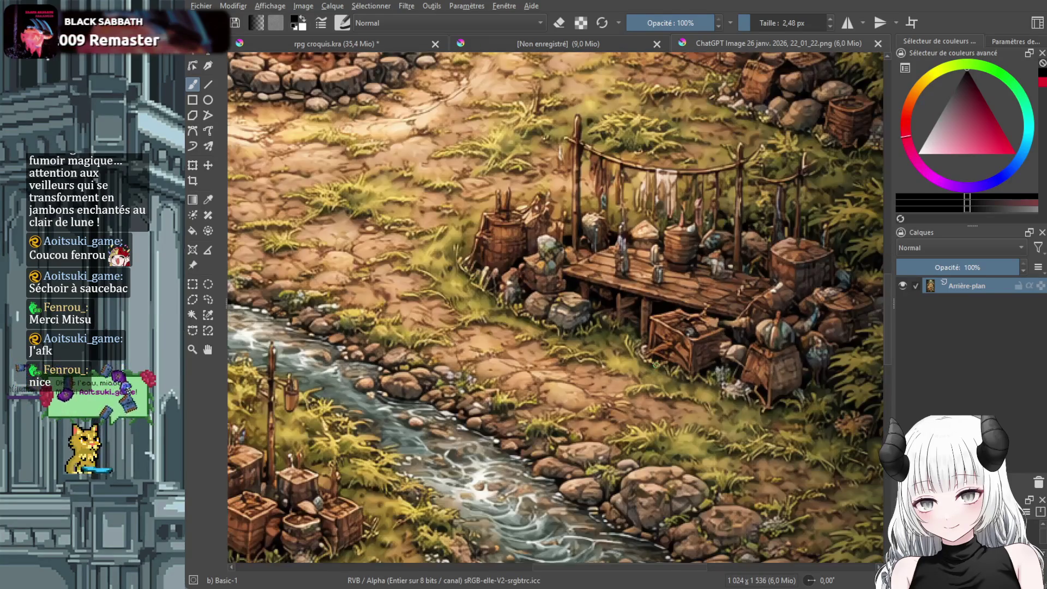
scroll(555, 308, up, 3)
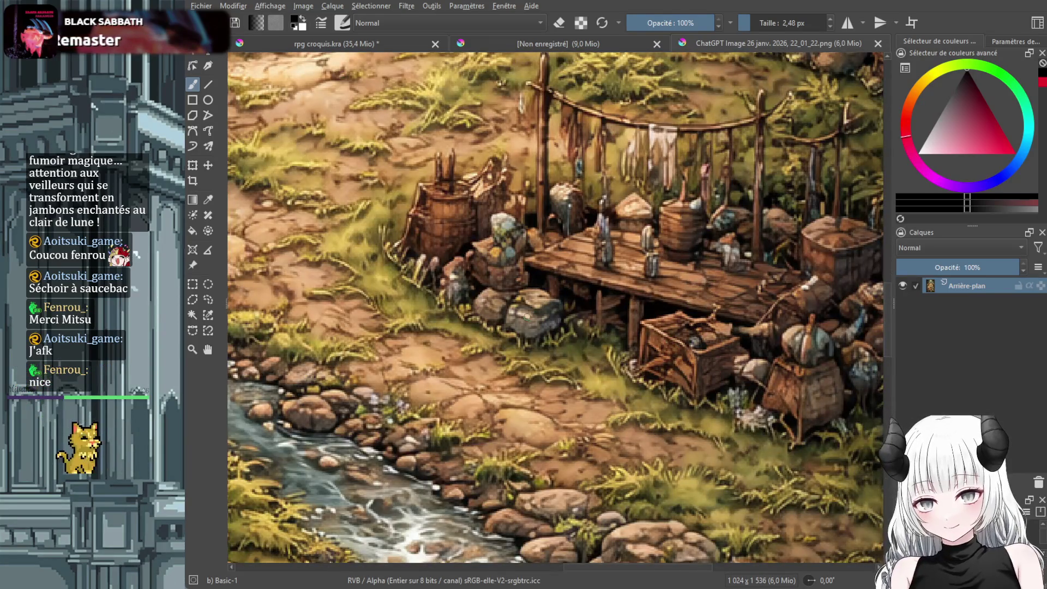
scroll(486, 309, down, 3)
drag(486, 308, 640, 432)
key(2)
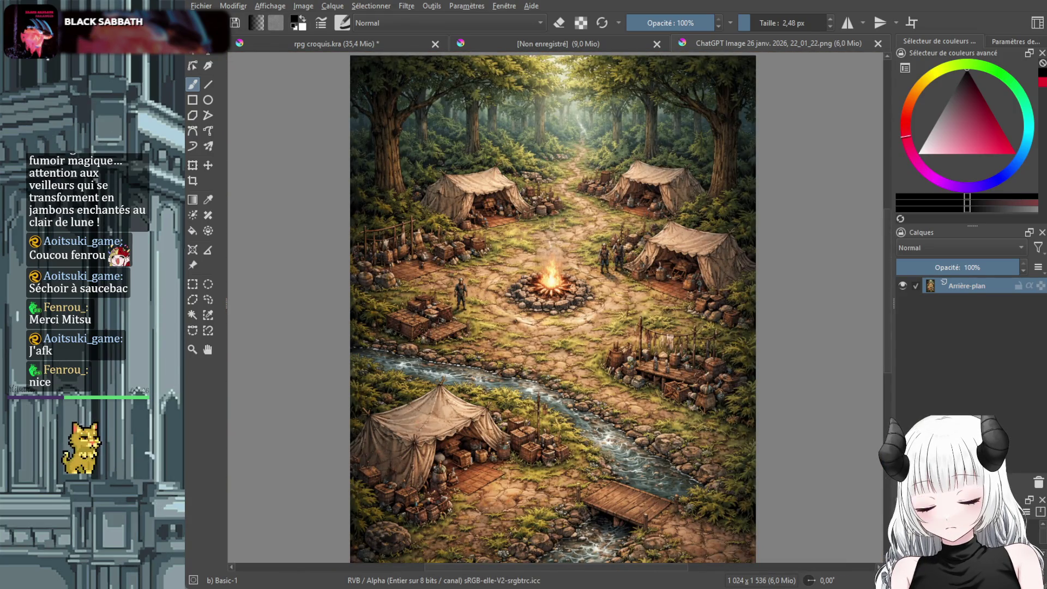
scroll(442, 275, up, 5)
scroll(607, 324, down, 4)
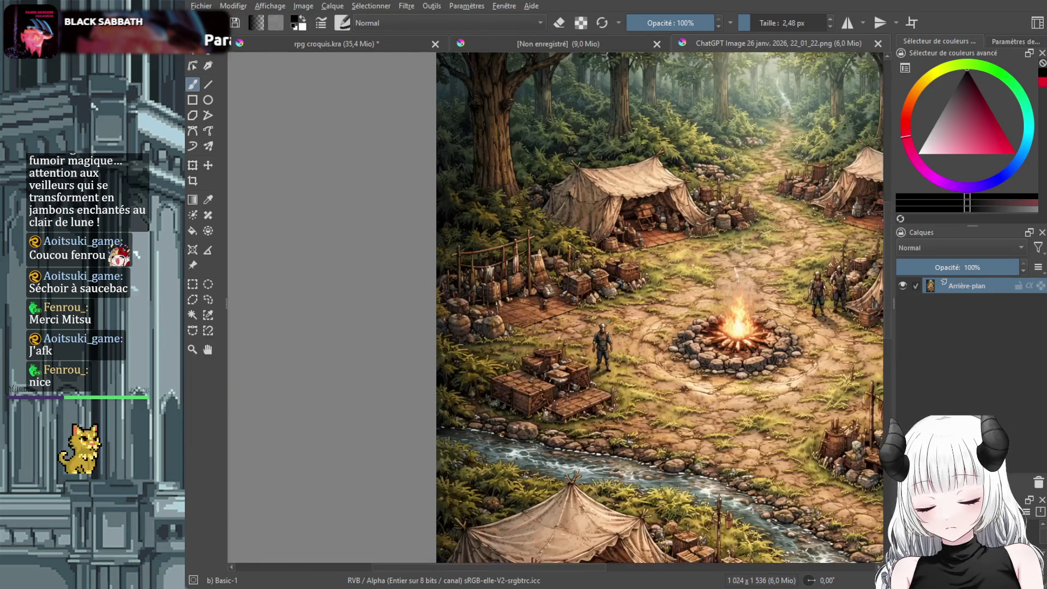
scroll(671, 337, right, 3)
scroll(643, 338, up, 2)
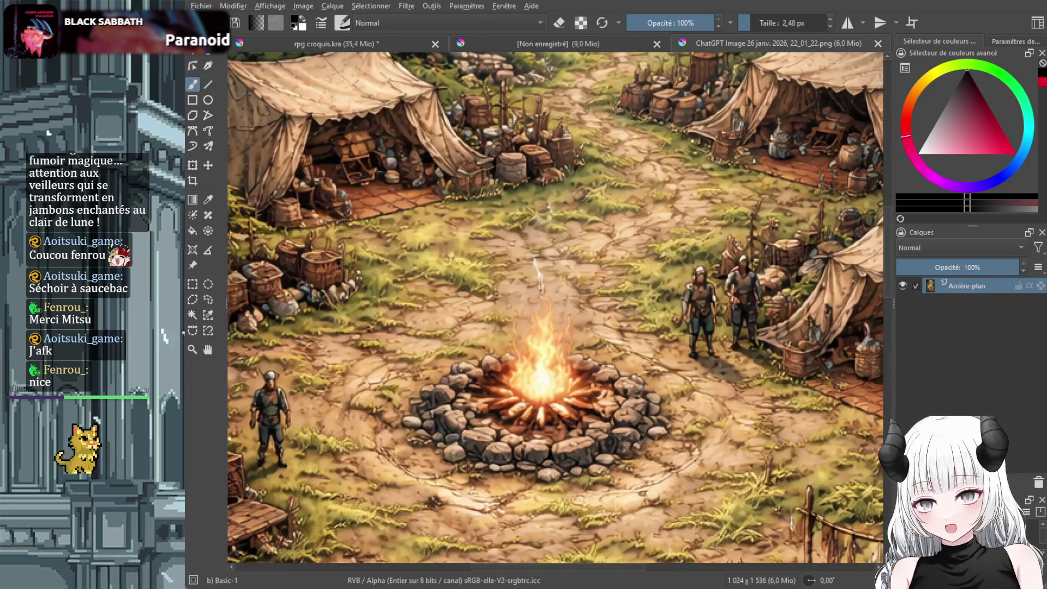
scroll(660, 335, down, 2)
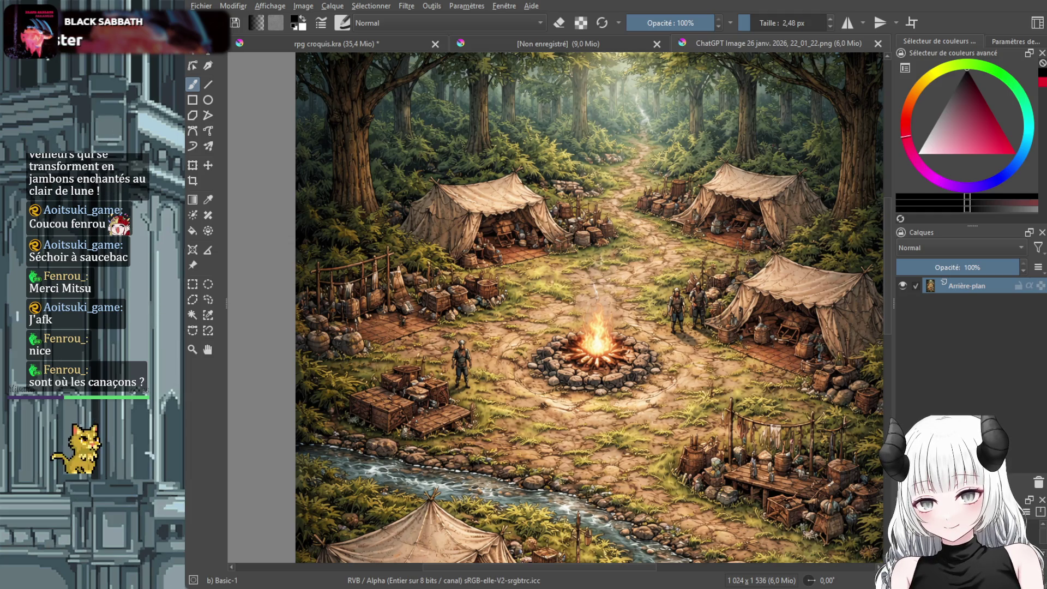
click(391, 44)
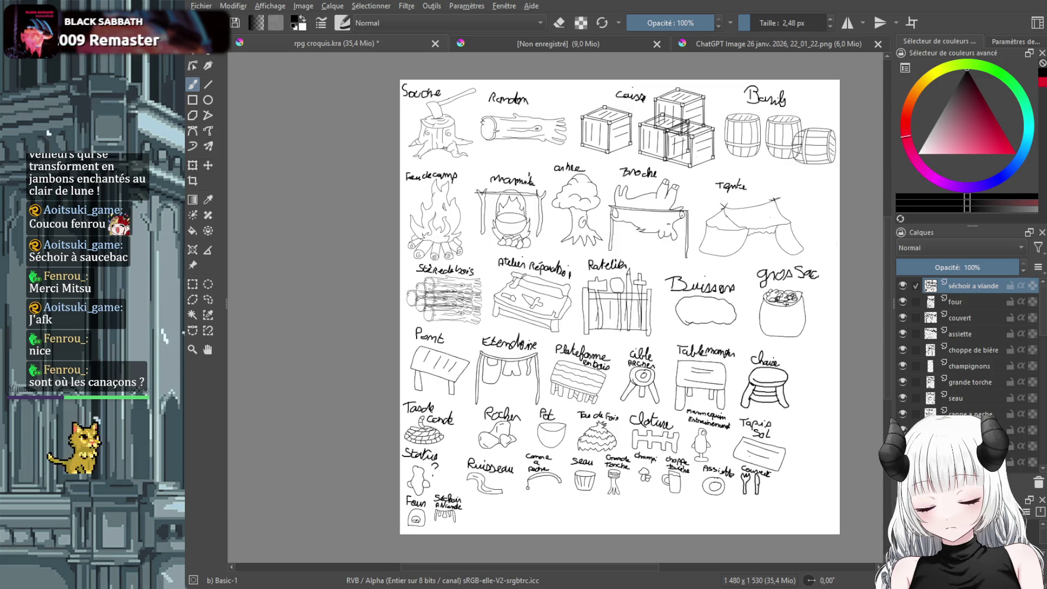
Zoom and pan around the prop sheet to the area below the Four and Séchoir sketches
scroll(671, 185, up, 3)
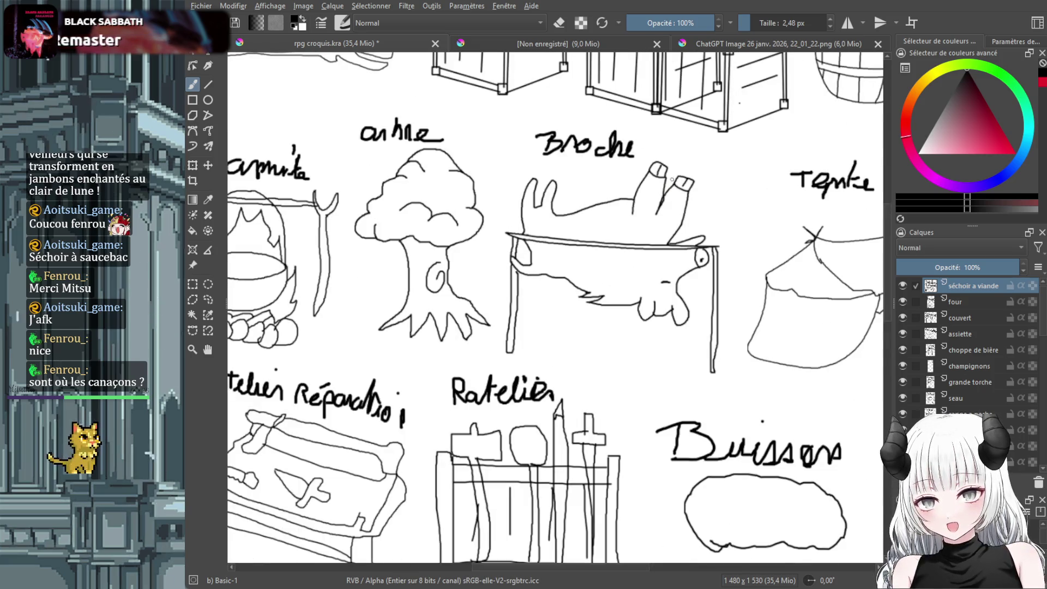
scroll(614, 225, down, 3)
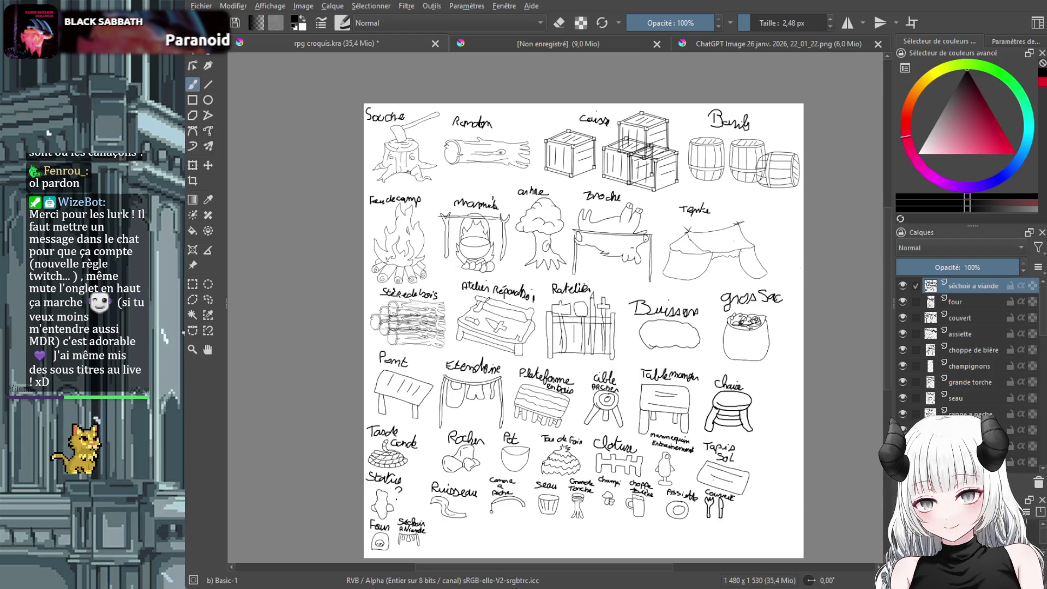
scroll(539, 419, up, 4)
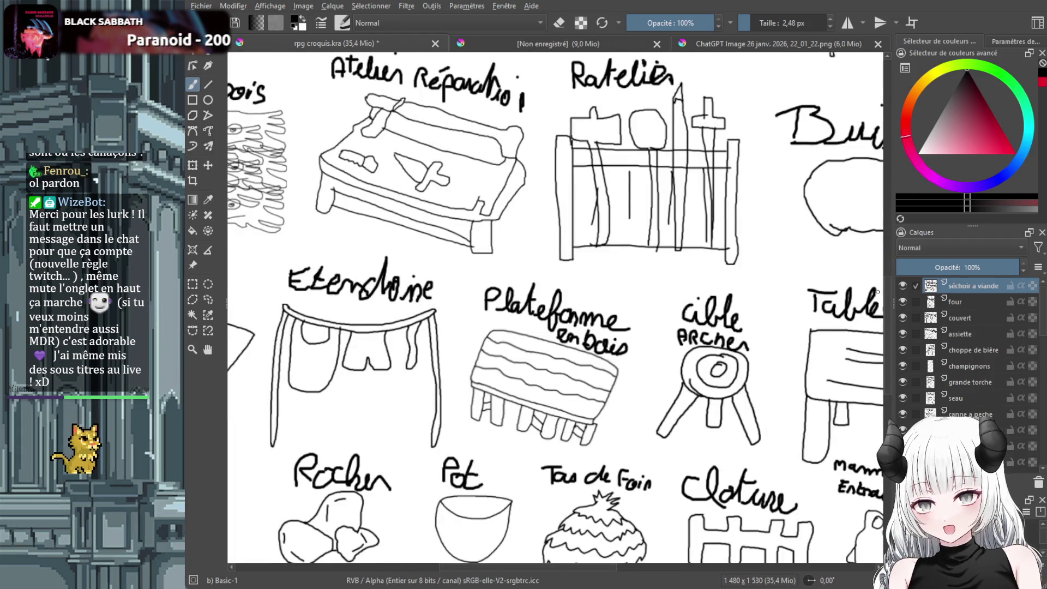
scroll(890, 352, down, 4)
scroll(555, 305, left, 4)
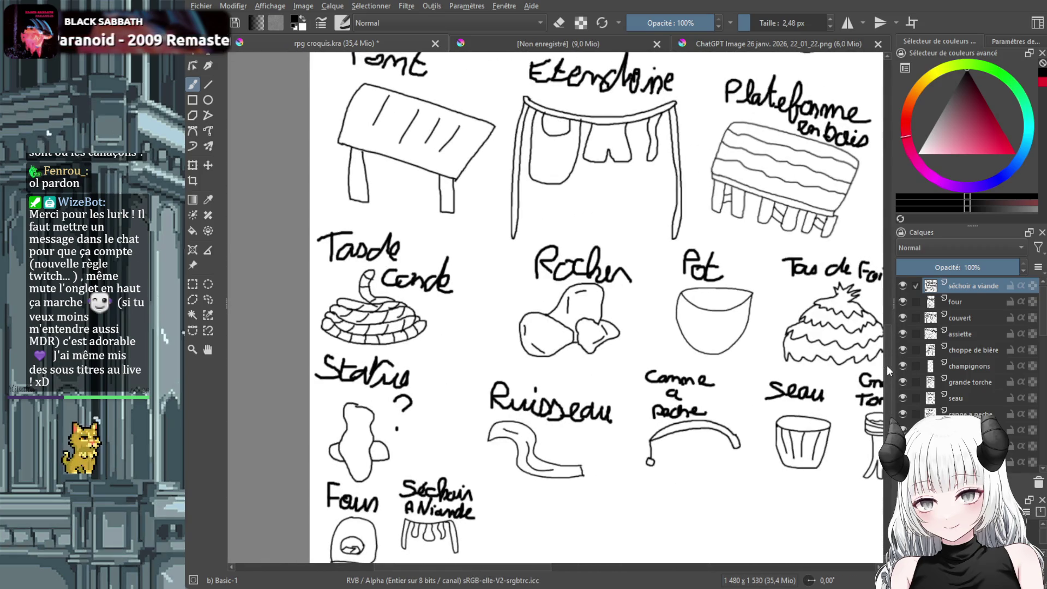
scroll(887, 366, down, 2)
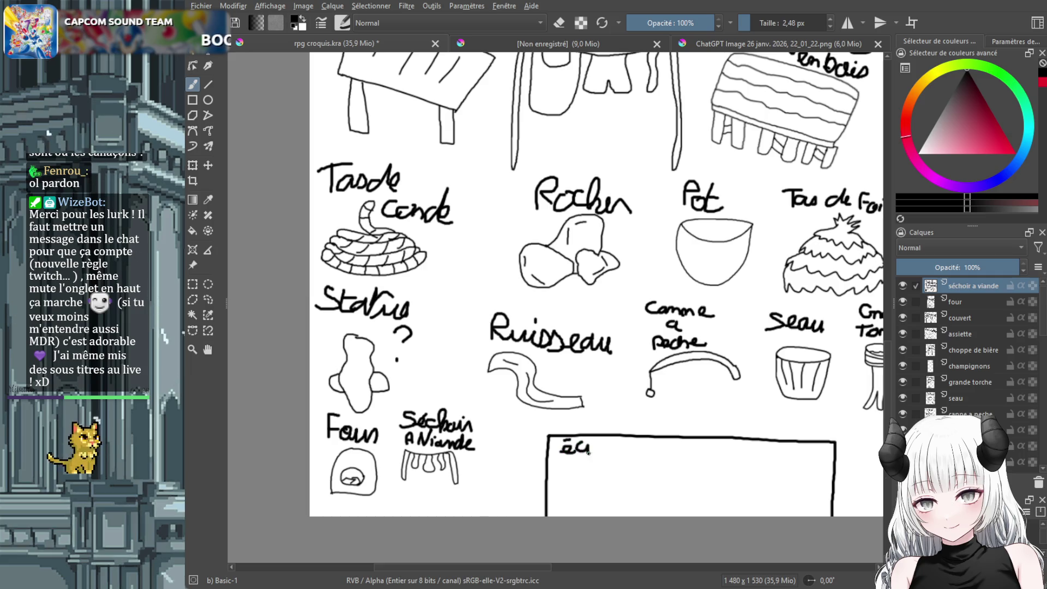
Handwrite écureuil with a slash in the new box, undo it, and zoom out
drag(603, 446, 616, 454)
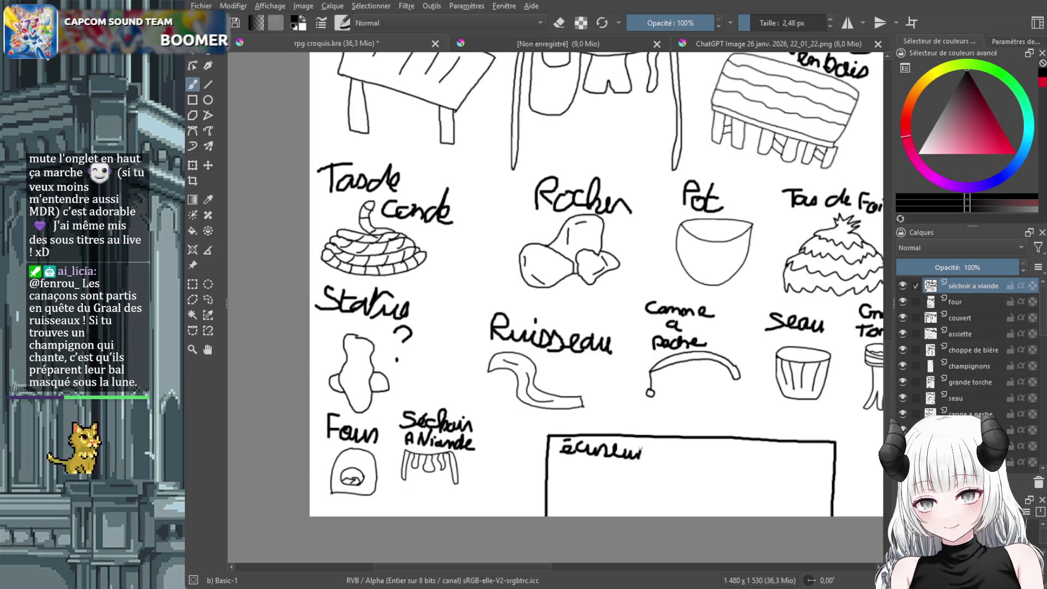
drag(651, 456, 658, 460)
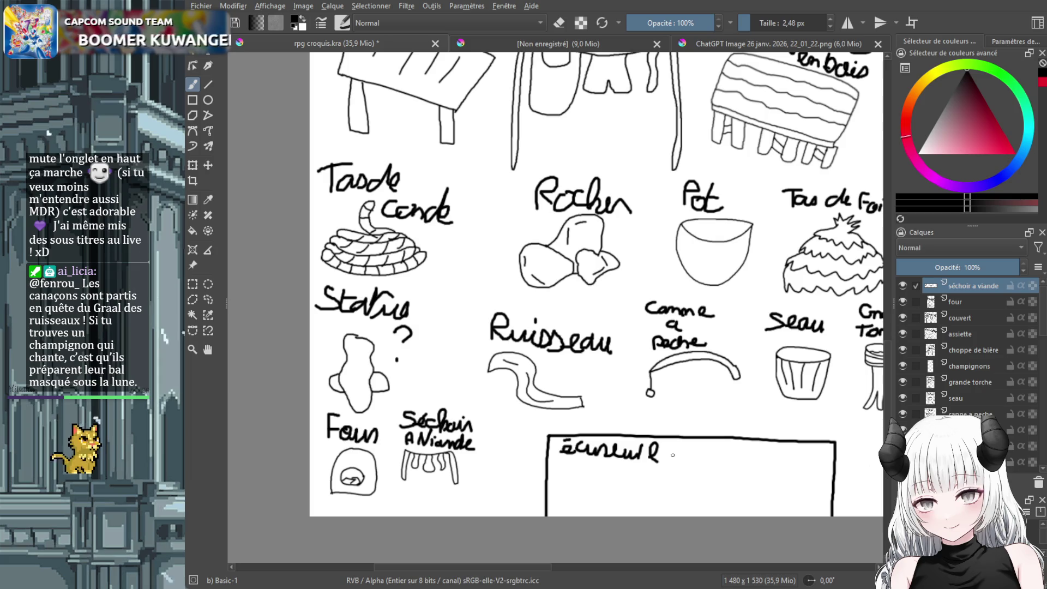
drag(677, 445, 660, 465)
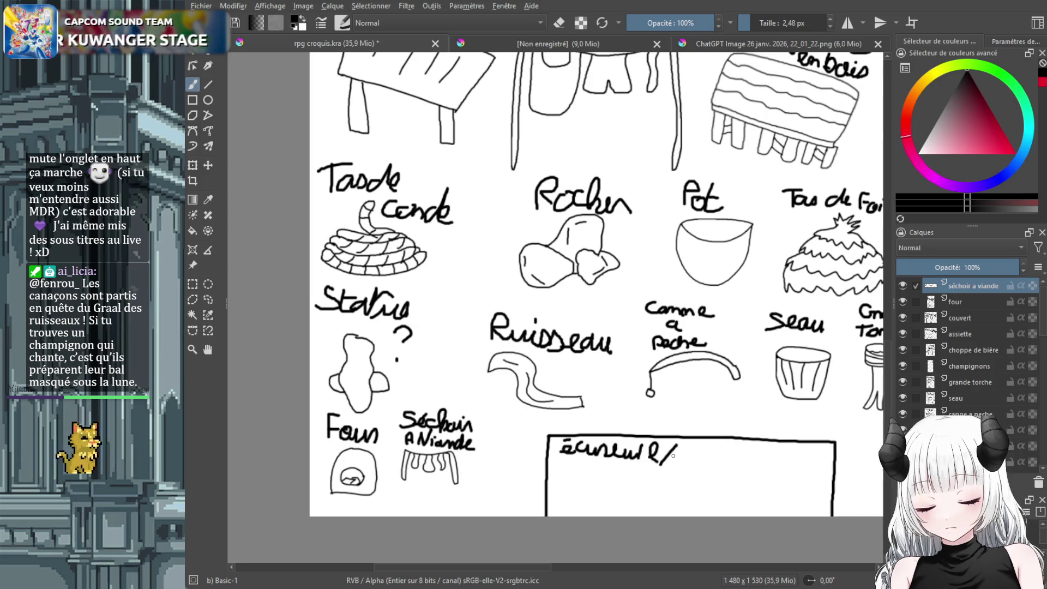
key(ctrl+z)
key(ctrl+z)
key(ctrl+z)
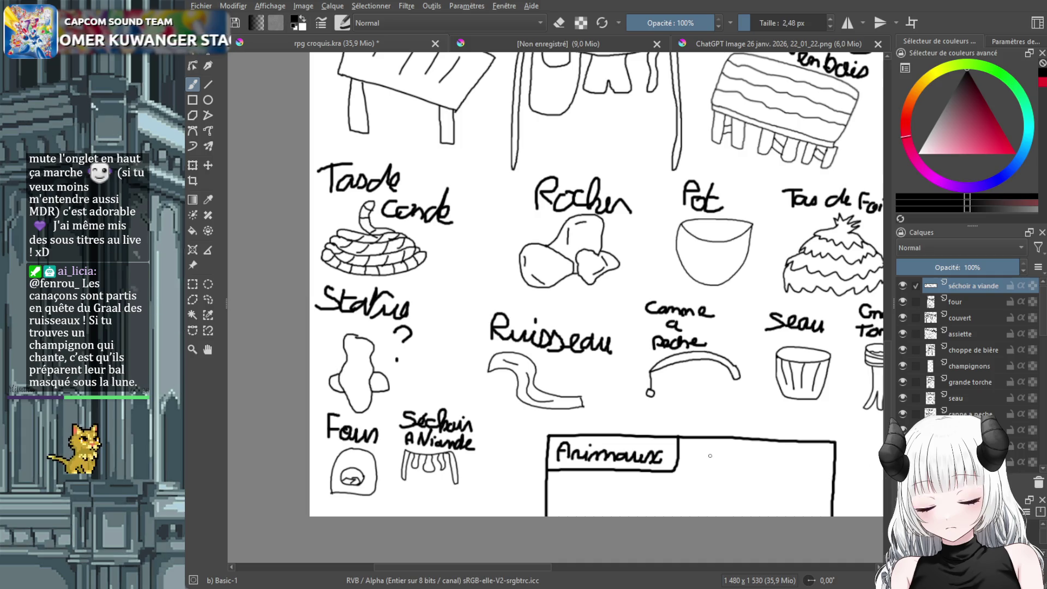
key(minus)
key(minus)
key(minus)
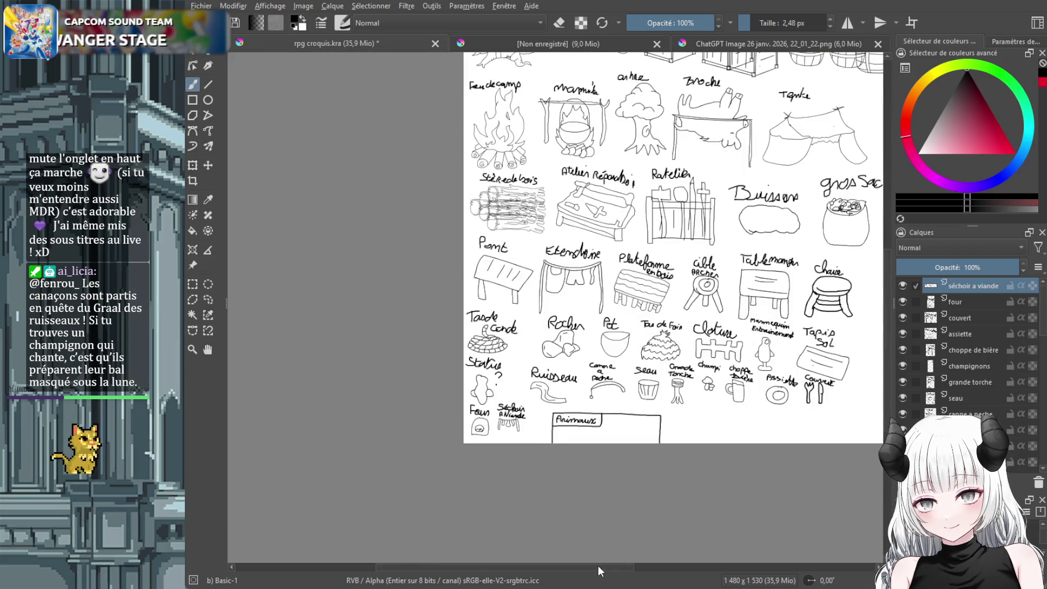
drag(598, 565, 635, 566)
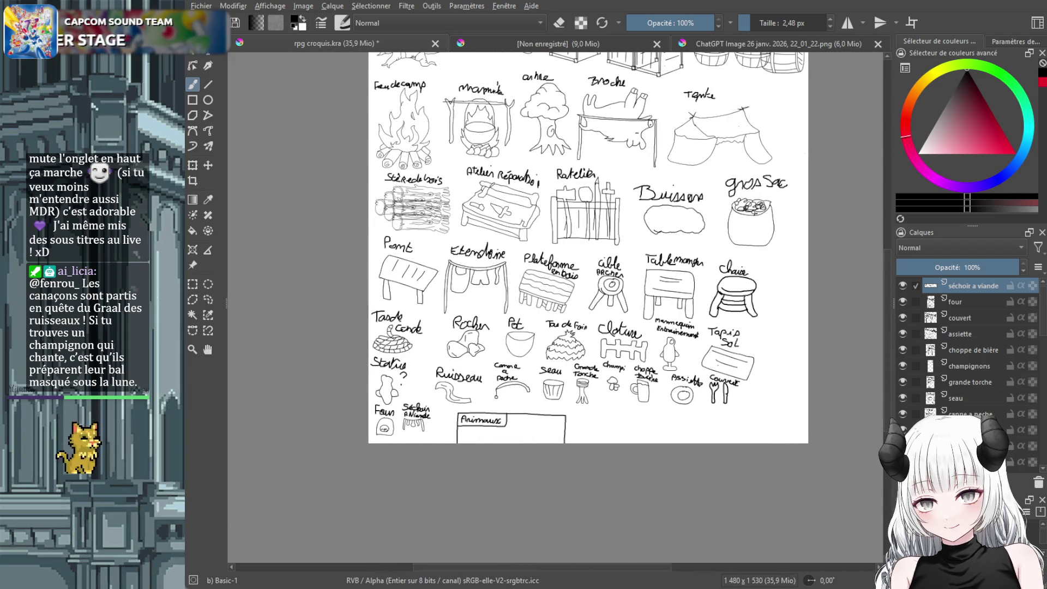
drag(884, 372, 891, 340)
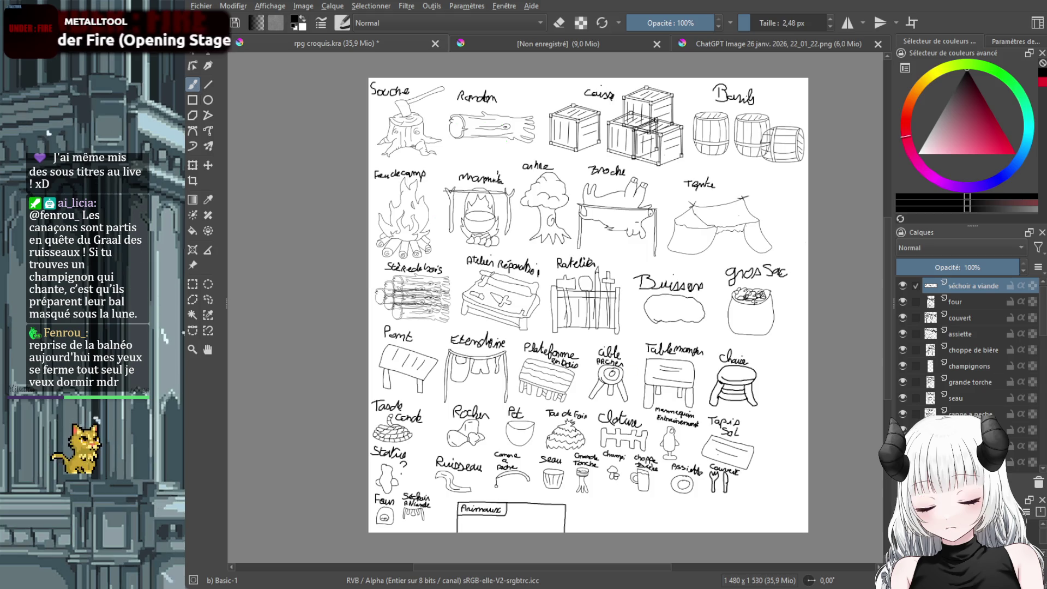
scroll(505, 139, up, 4)
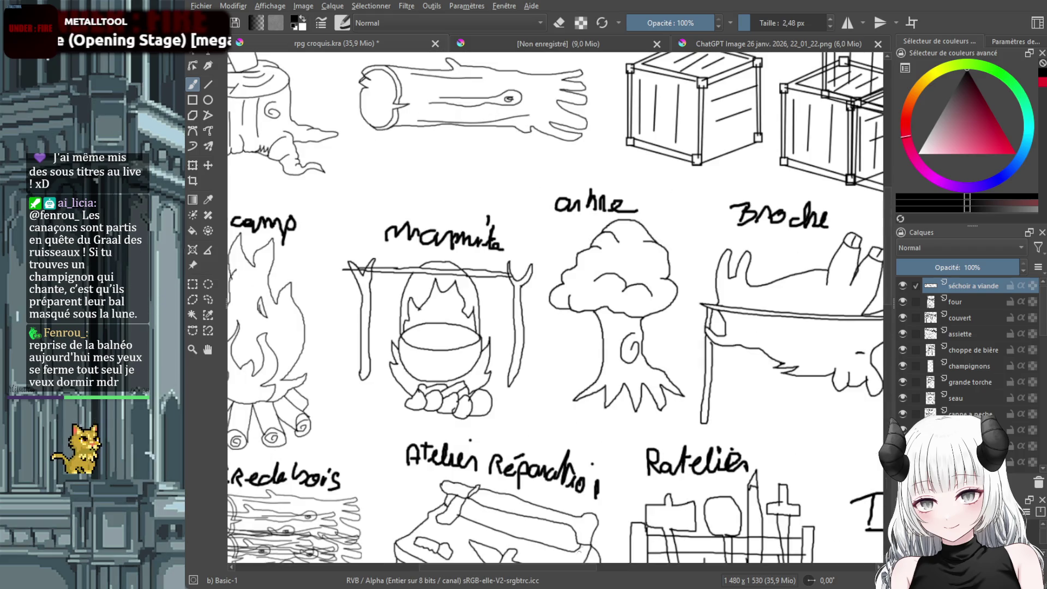
mouse_move(572, 567)
mouse_down()
mouse_move(515, 560)
mouse_move(524, 561)
mouse_up()
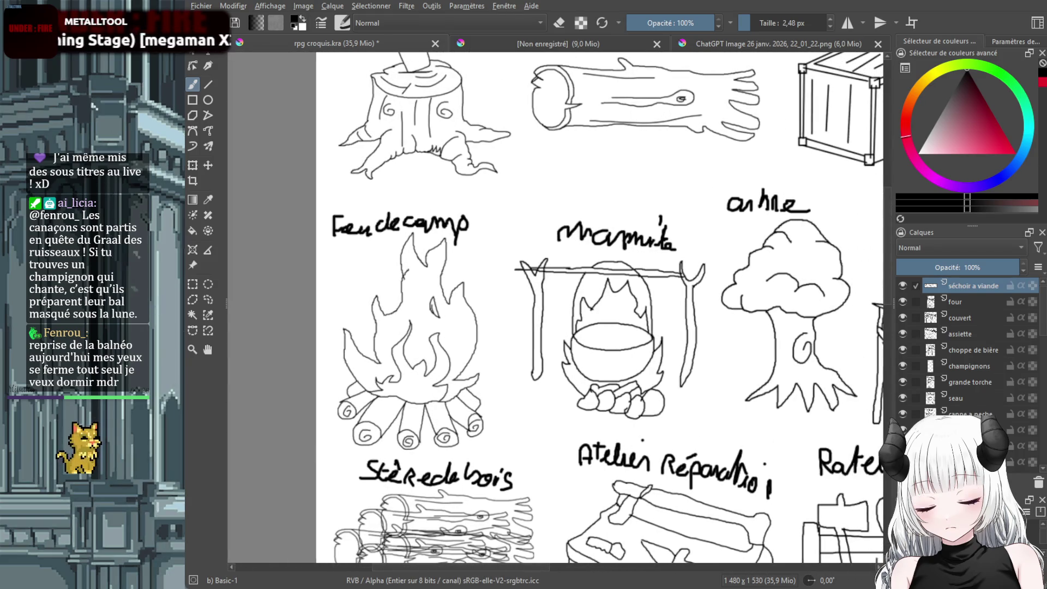
scroll(885, 235, up, 5)
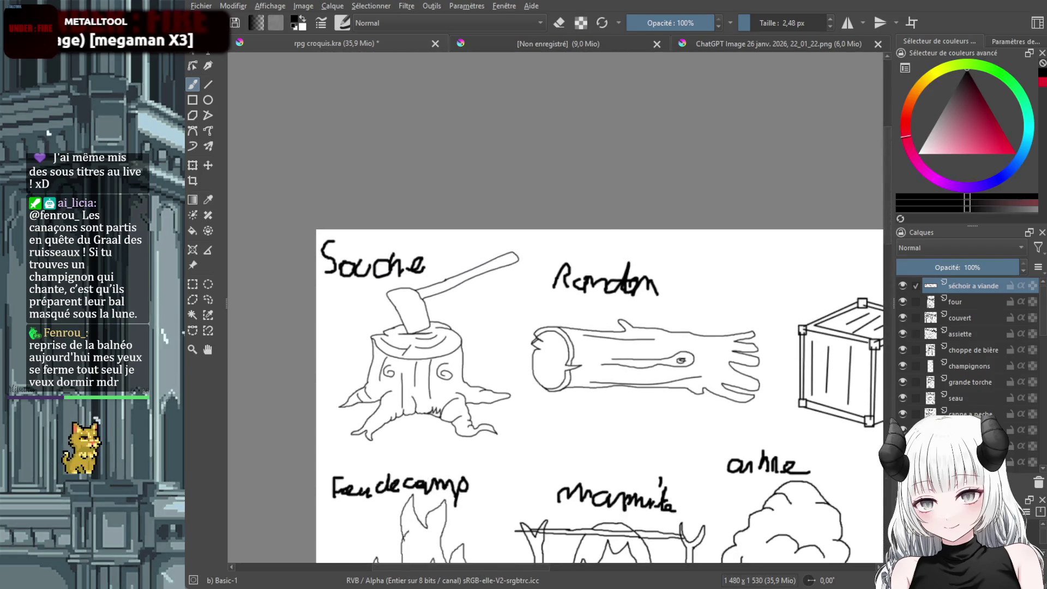
scroll(442, 218, up, 3)
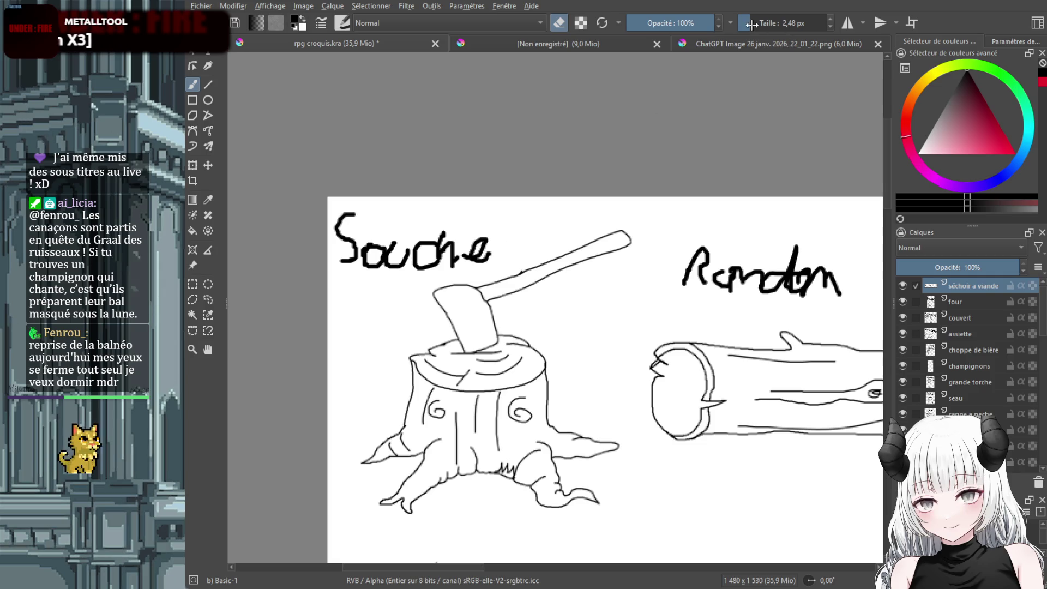
key(bracketright)
key(bracketright)
key(bracketright)
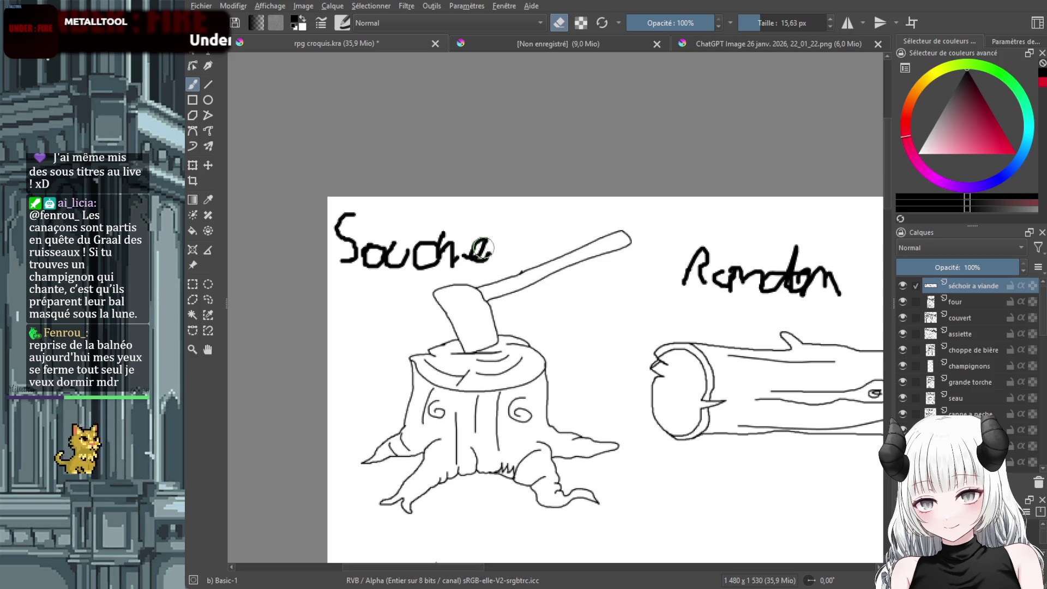
scroll(955, 361, down, 2)
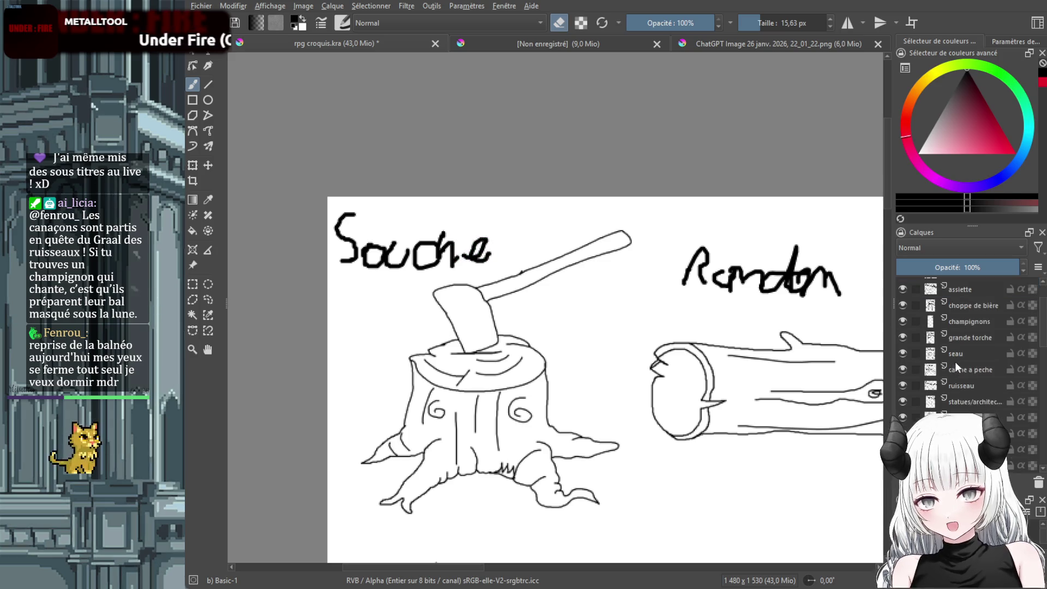
scroll(955, 362, down, 4)
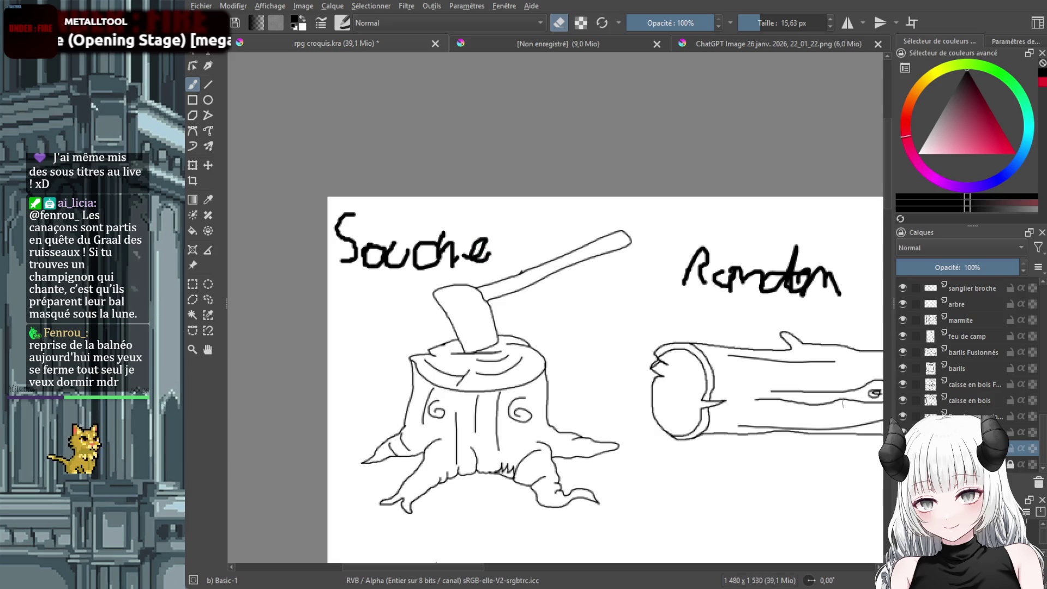
click(954, 432)
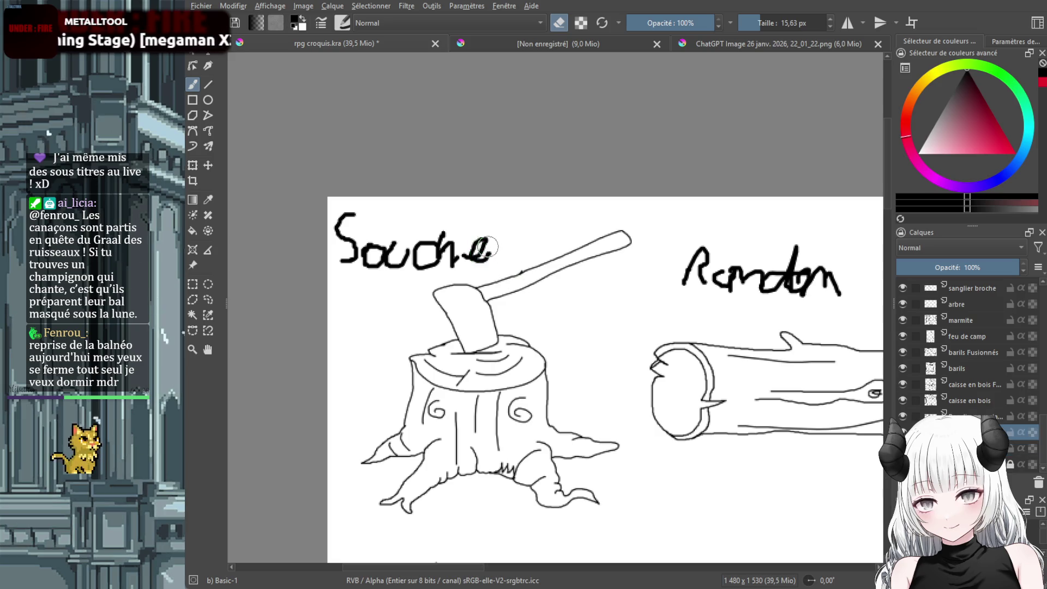
click(998, 418)
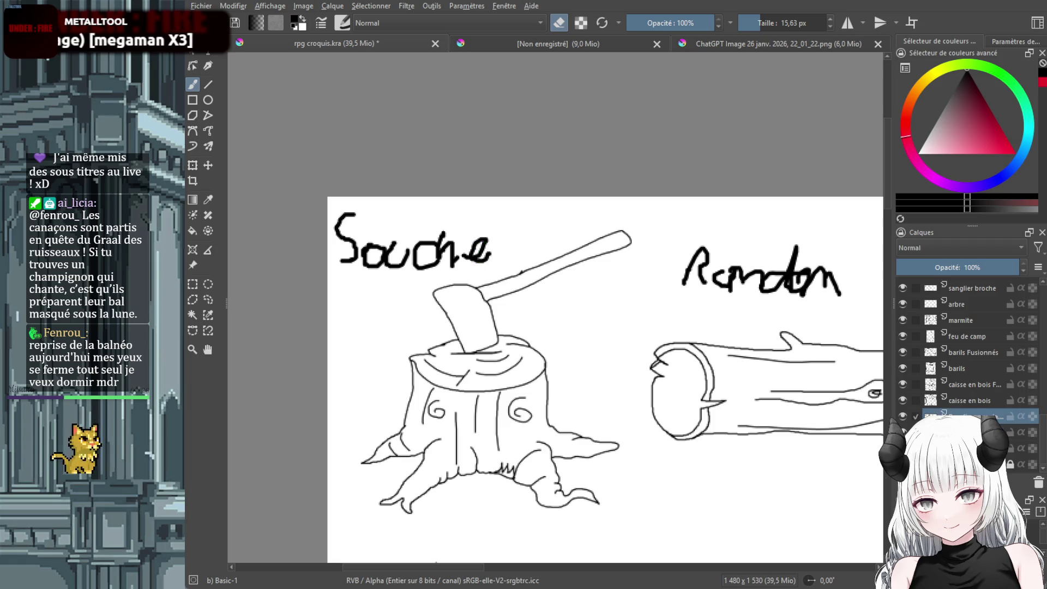
key(Page_Up)
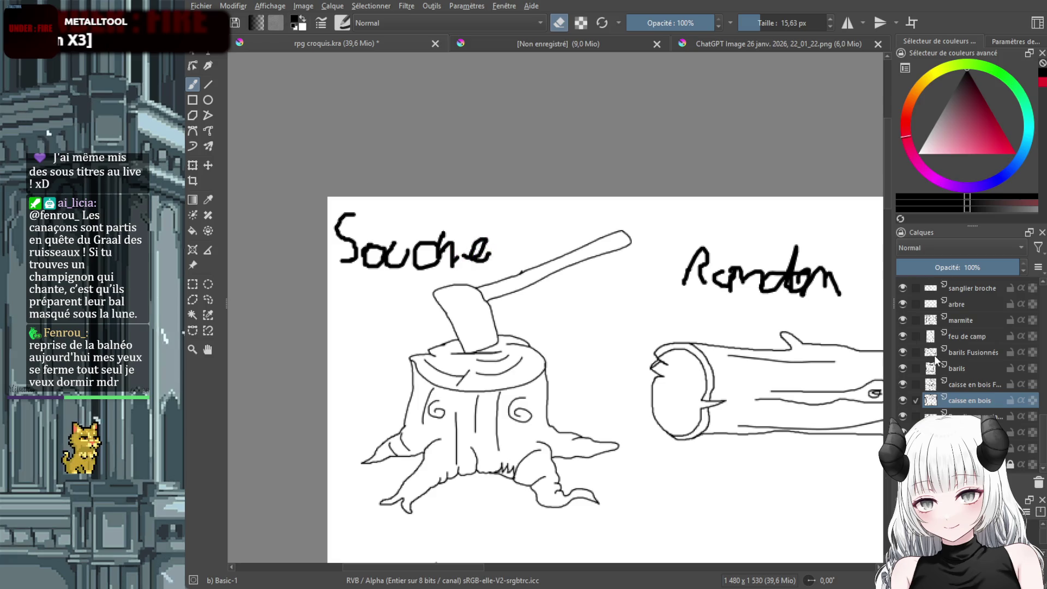
click(971, 465)
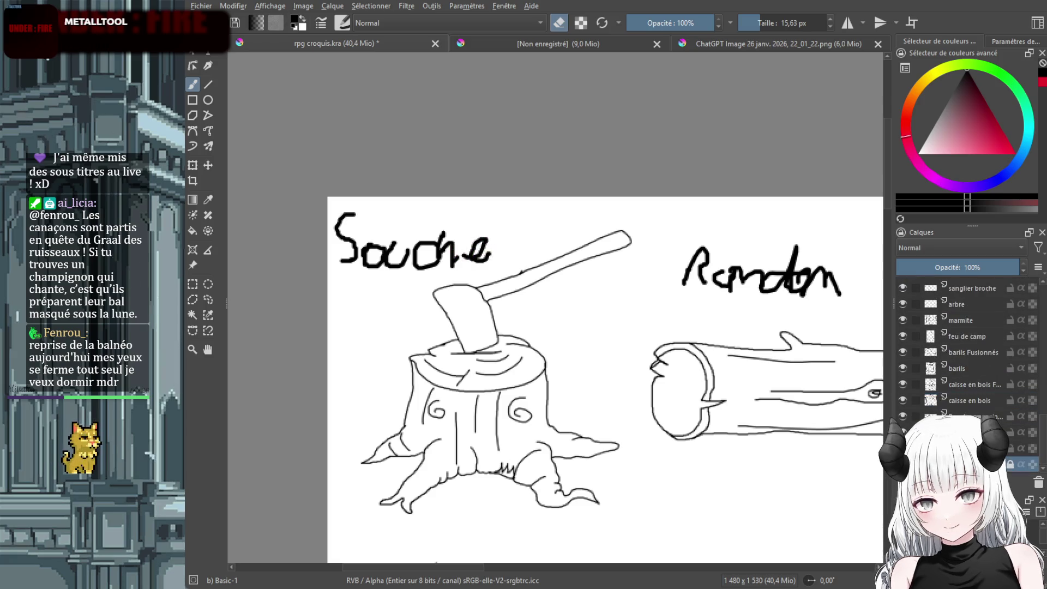
key(Page_Up)
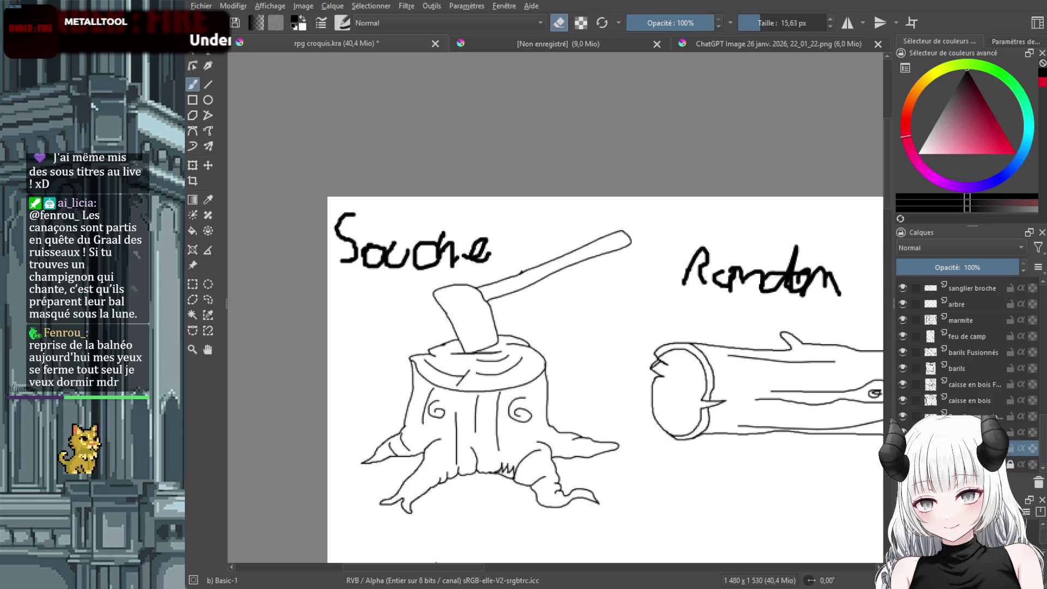
key(e)
drag(480, 255, 494, 251)
key(ctrl+z)
key(e)
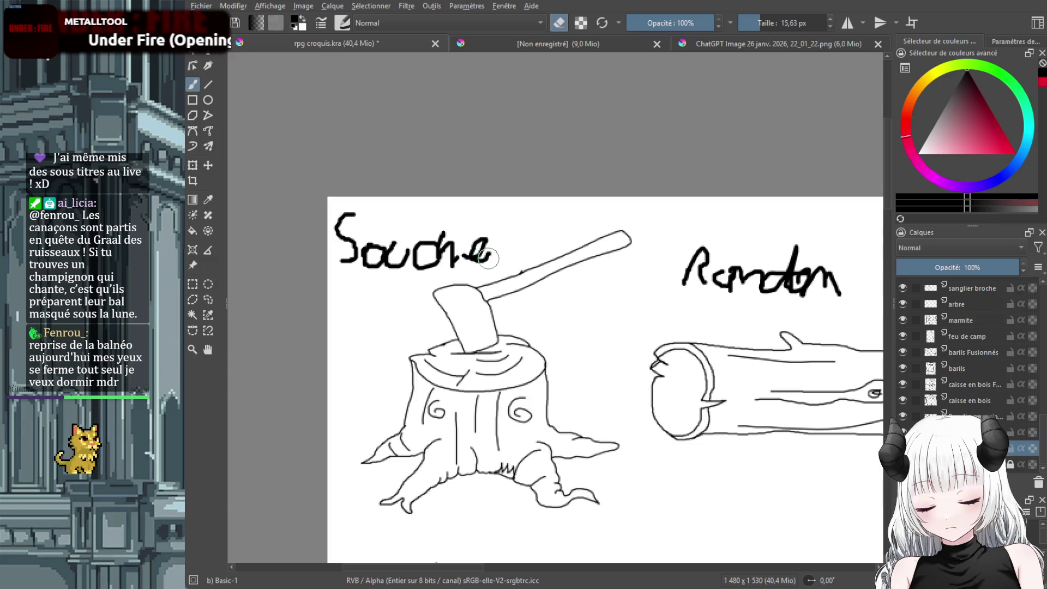
scroll(964, 411, down, 5)
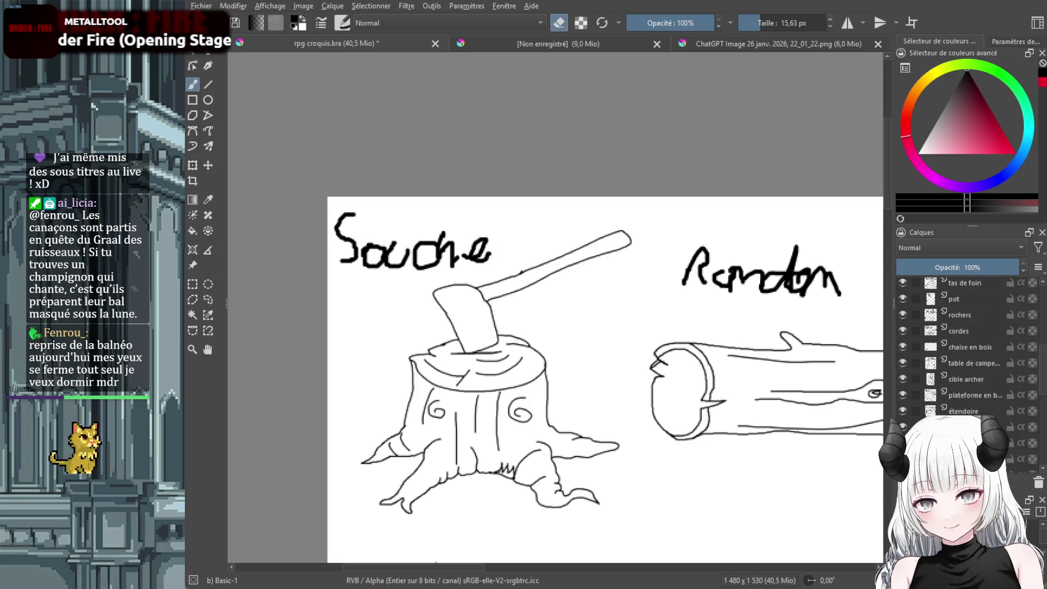
click(976, 289)
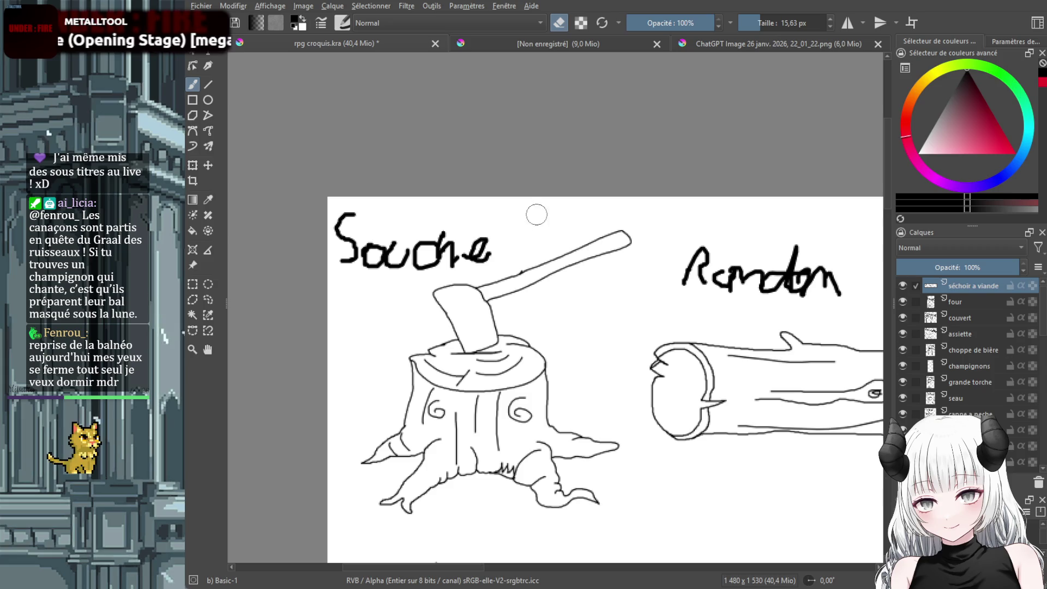
click(973, 301)
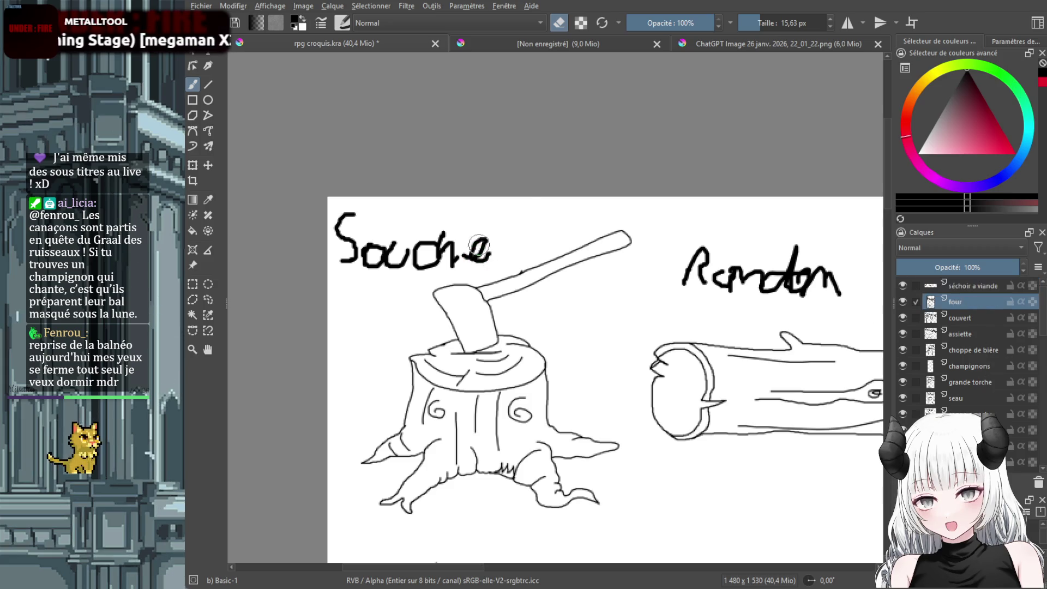
click(447, 240)
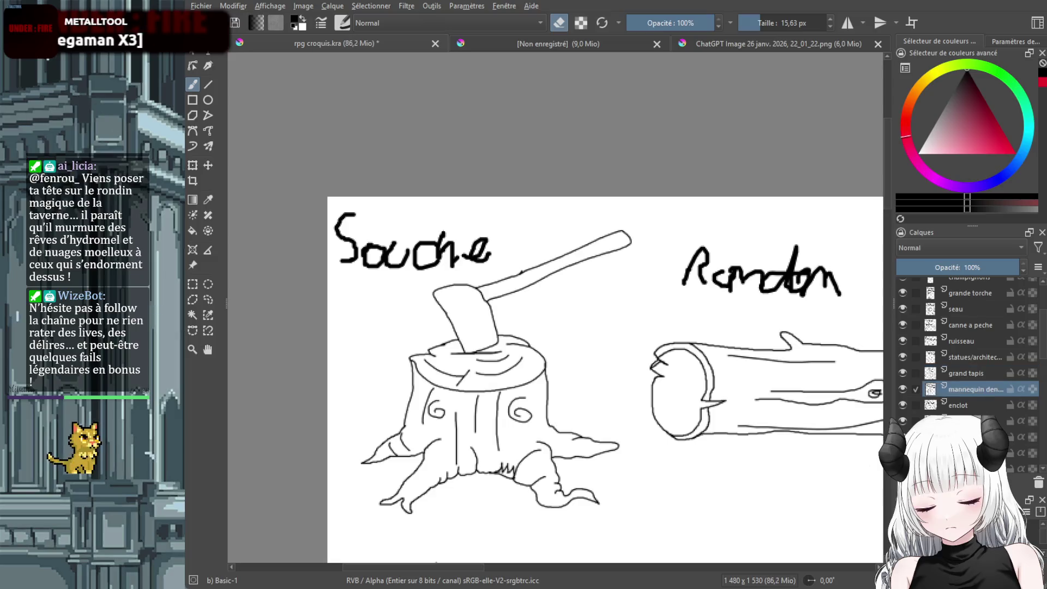
key(Page_Down)
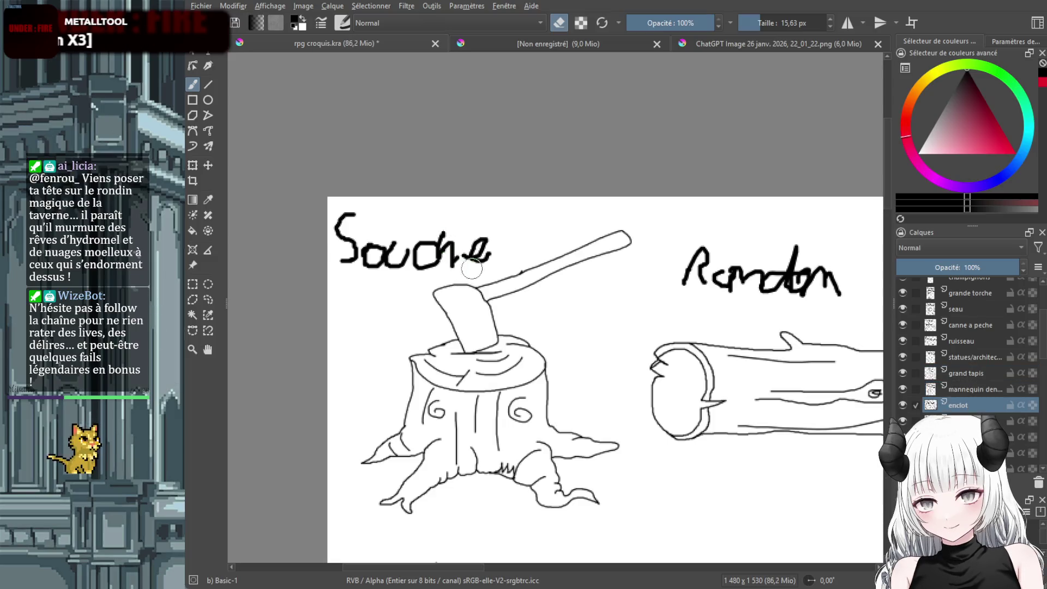
key(Page_Down)
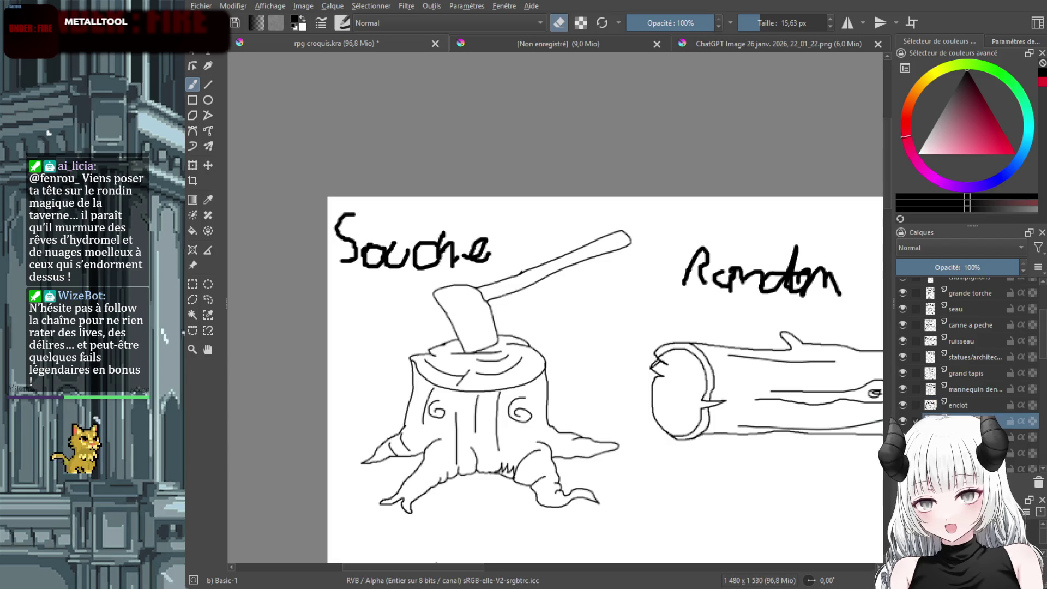
key(Page_Down)
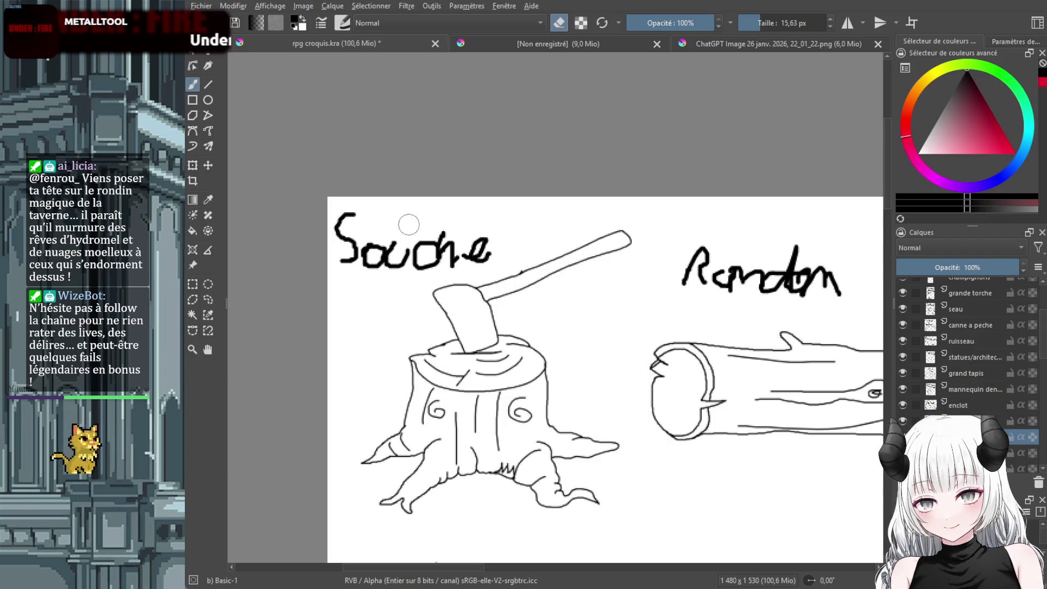
key(Page_Down)
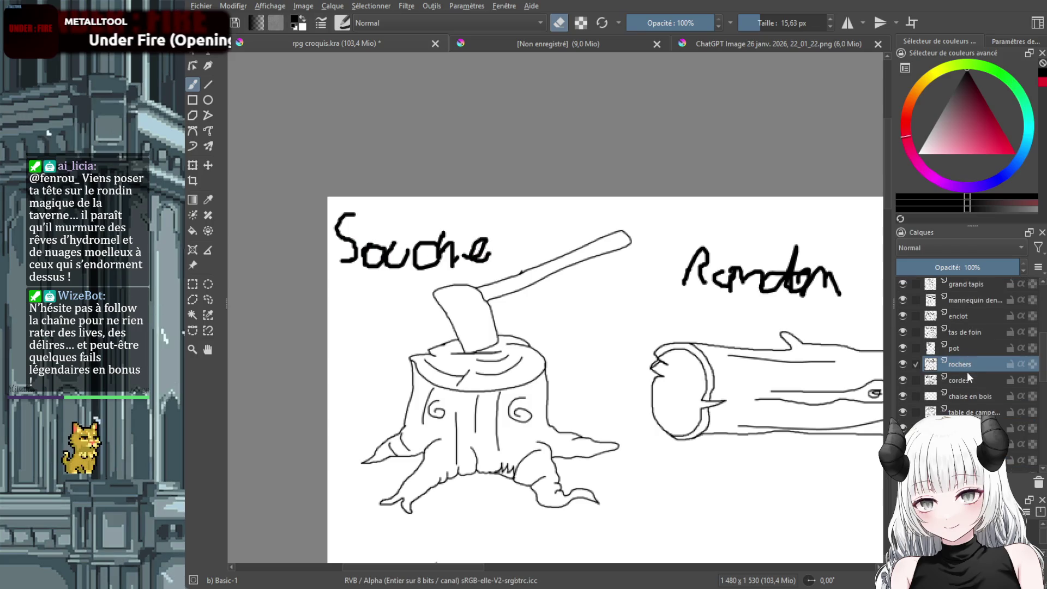
click(969, 376)
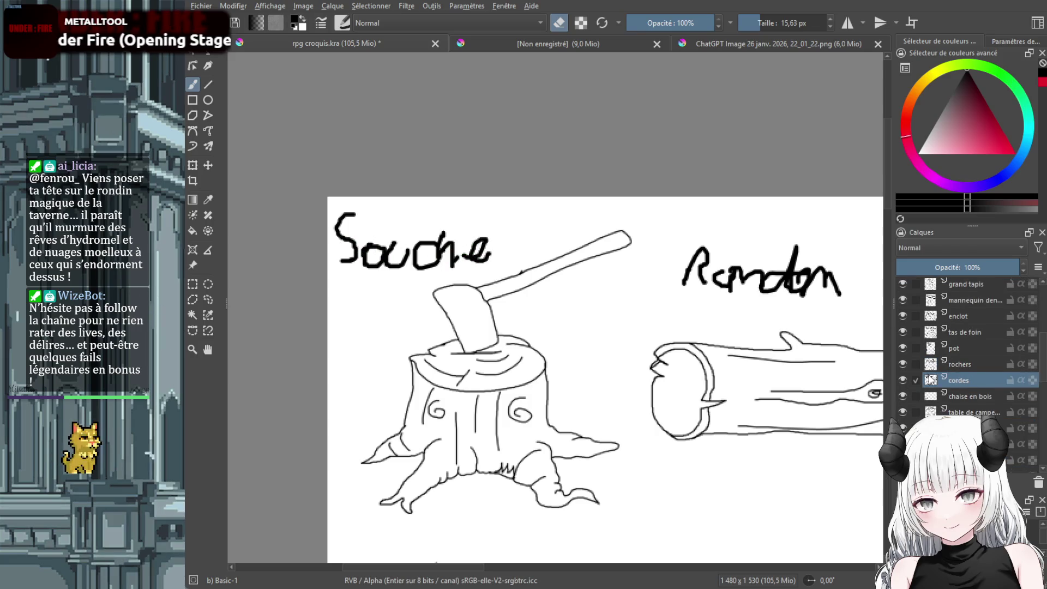
key(Page_Down)
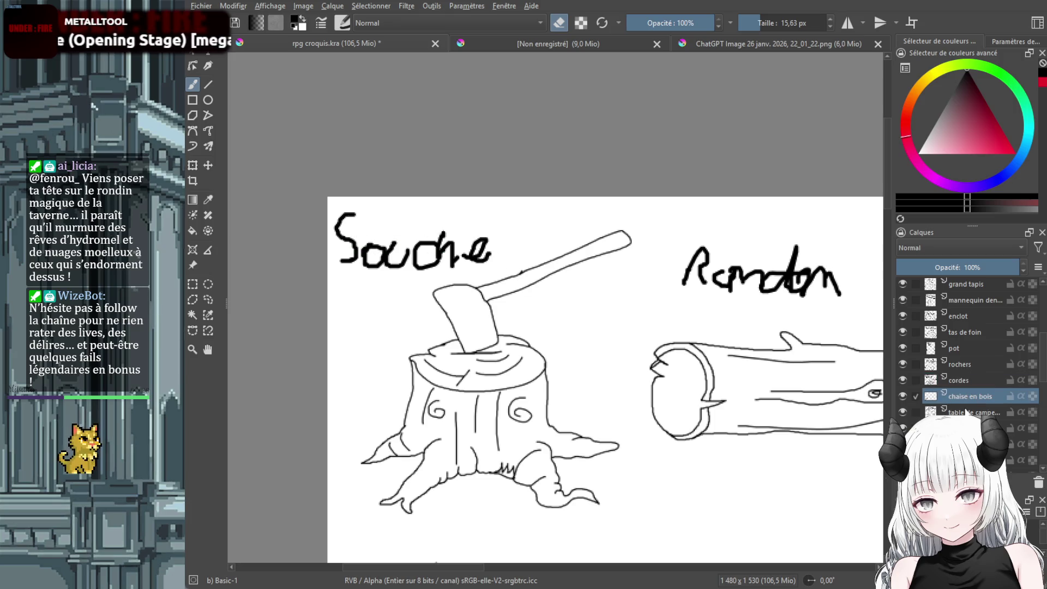
click(965, 413)
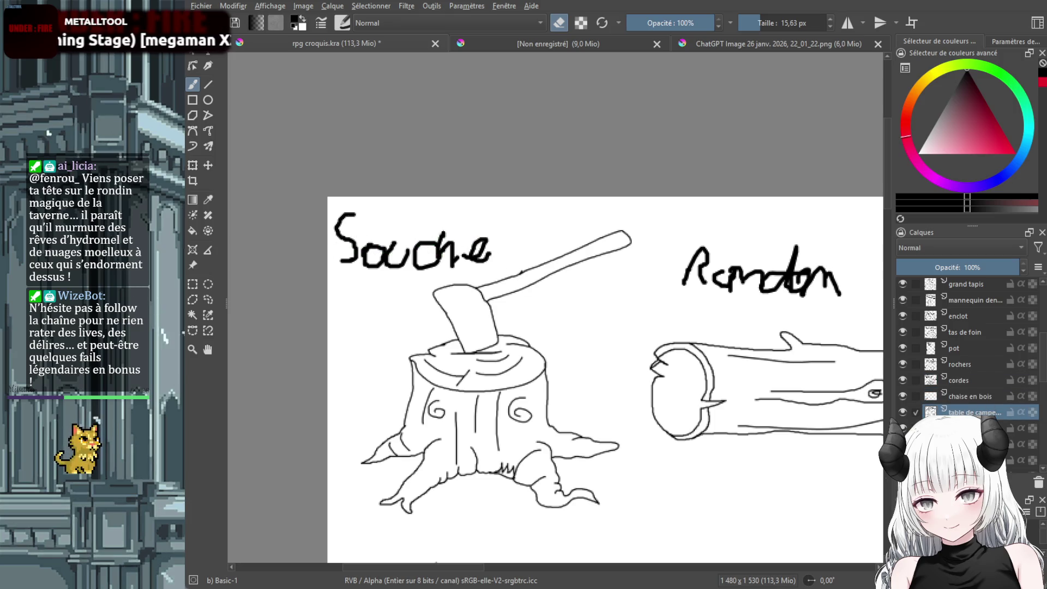
click(966, 429)
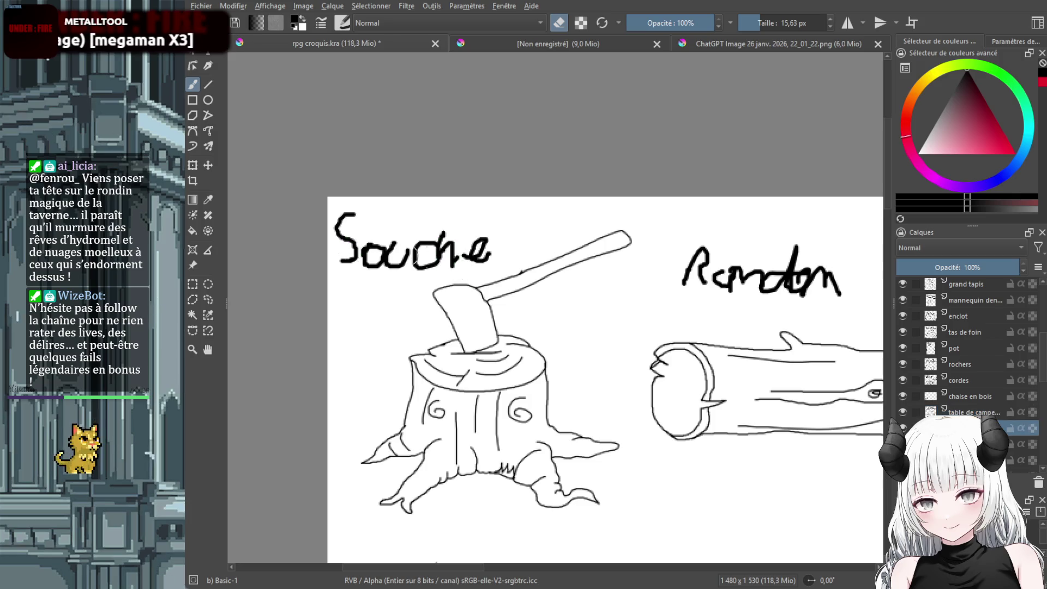
click(1015, 447)
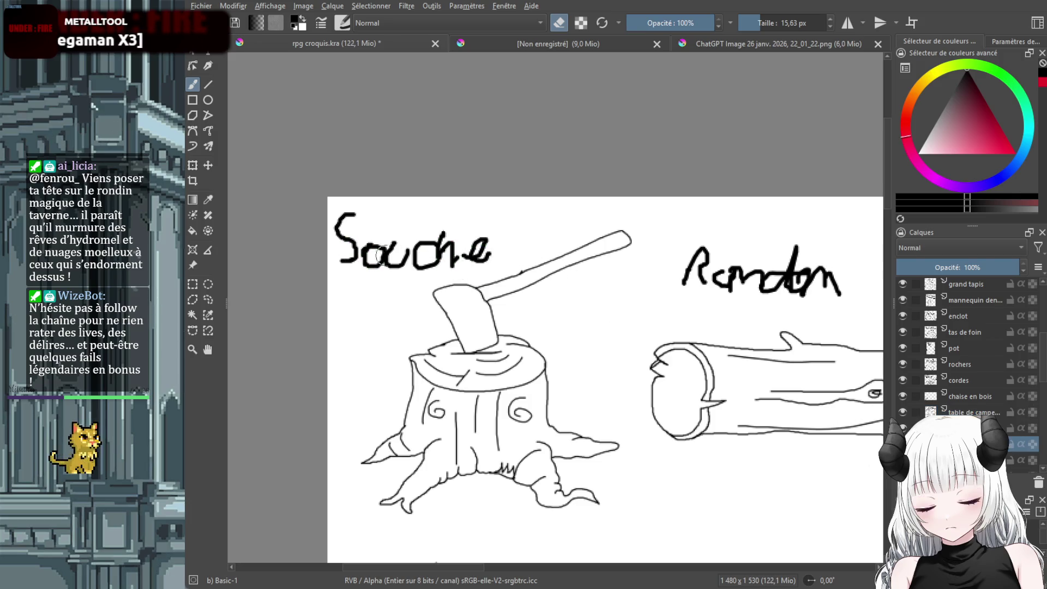
click(1016, 461)
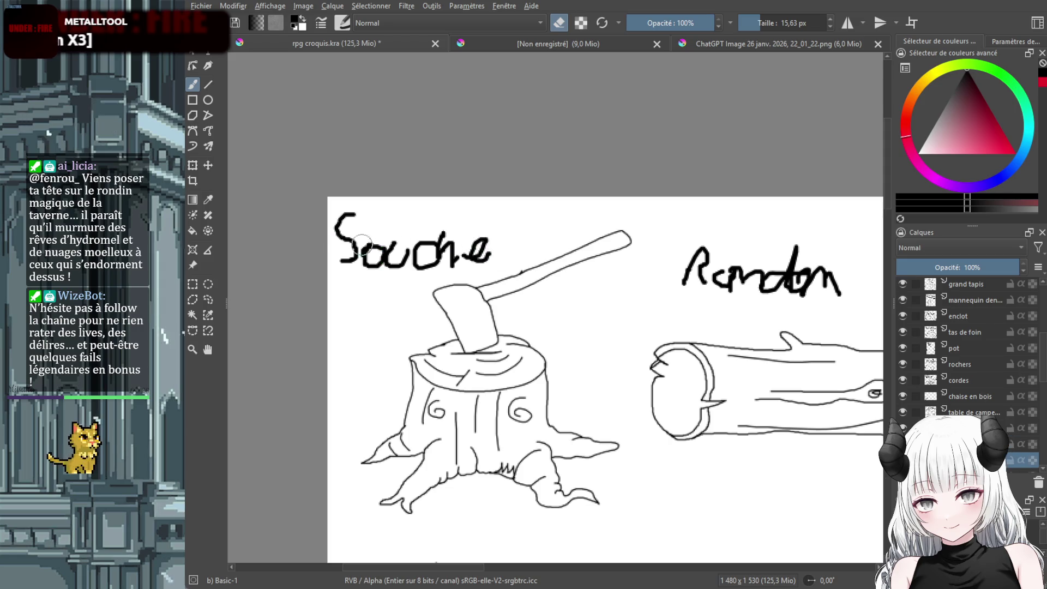
scroll(964, 349, down, 4)
click(963, 348)
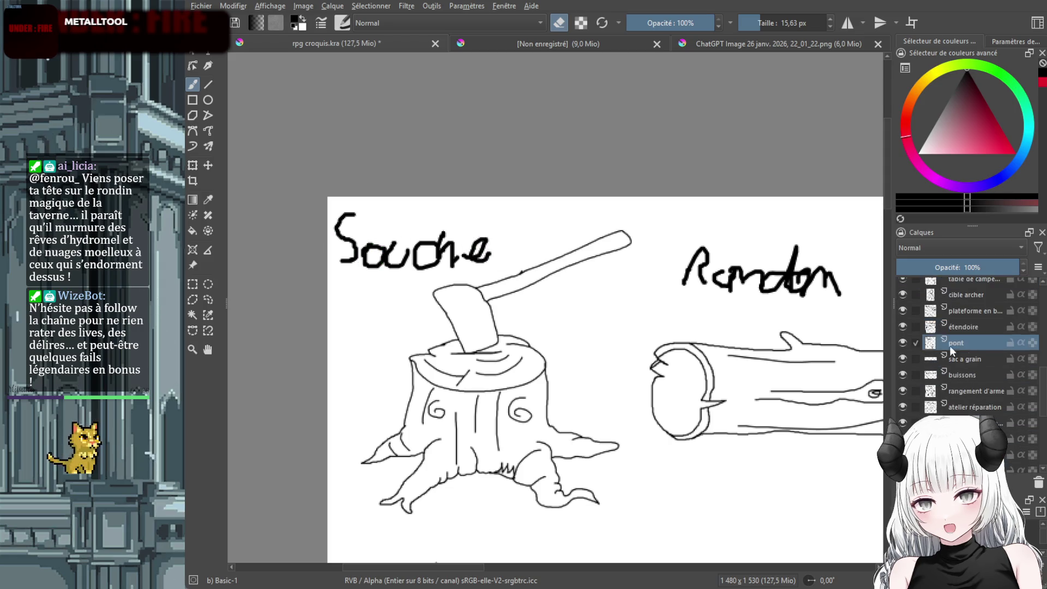
click(996, 363)
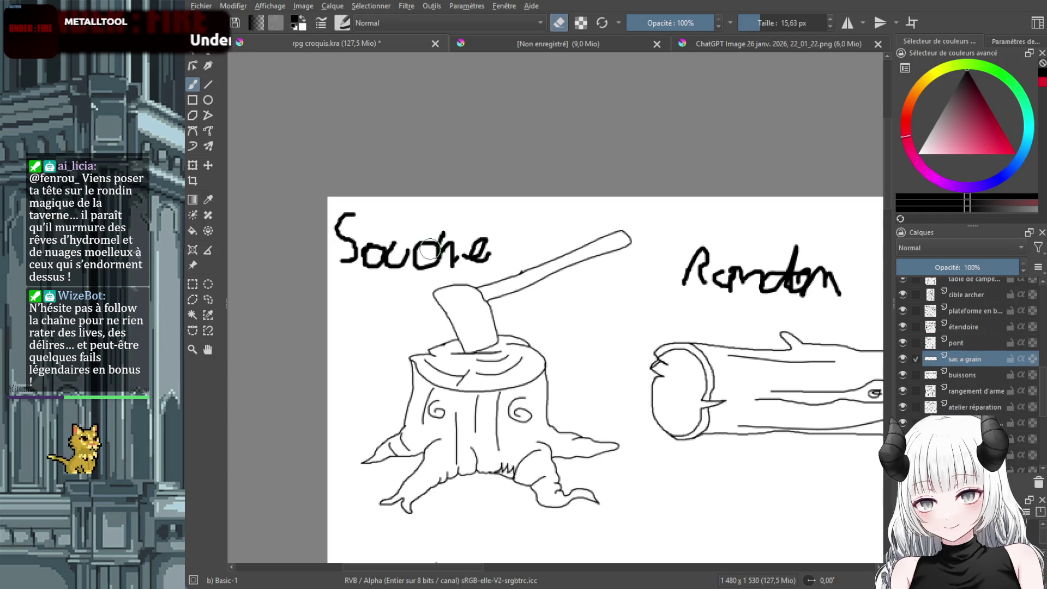
click(943, 376)
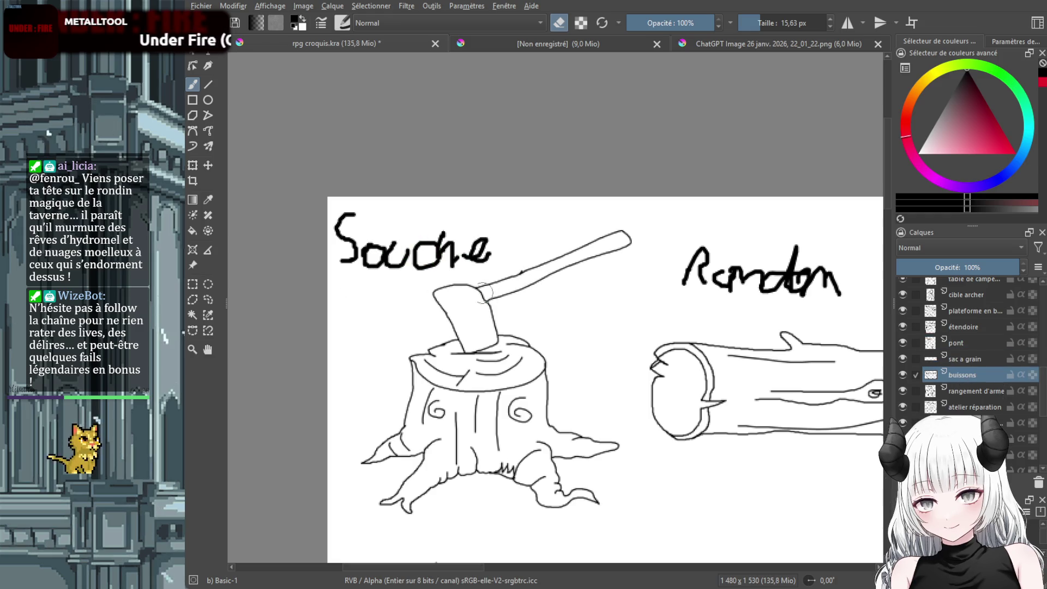
scroll(952, 378, down, 3)
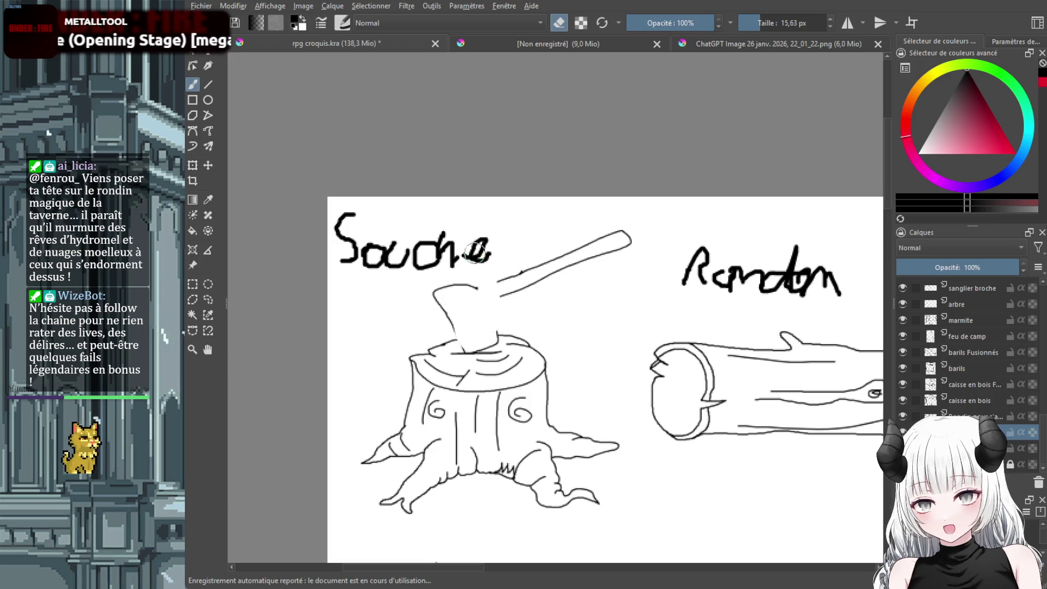
ctrl+click(743, 351)
key(ctrl+z)
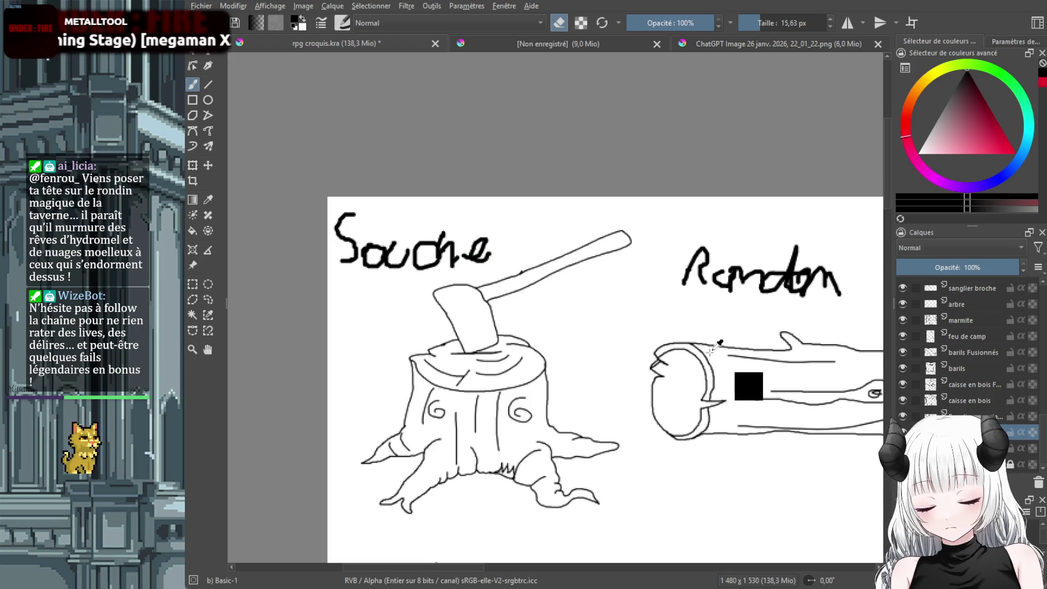
click(961, 416)
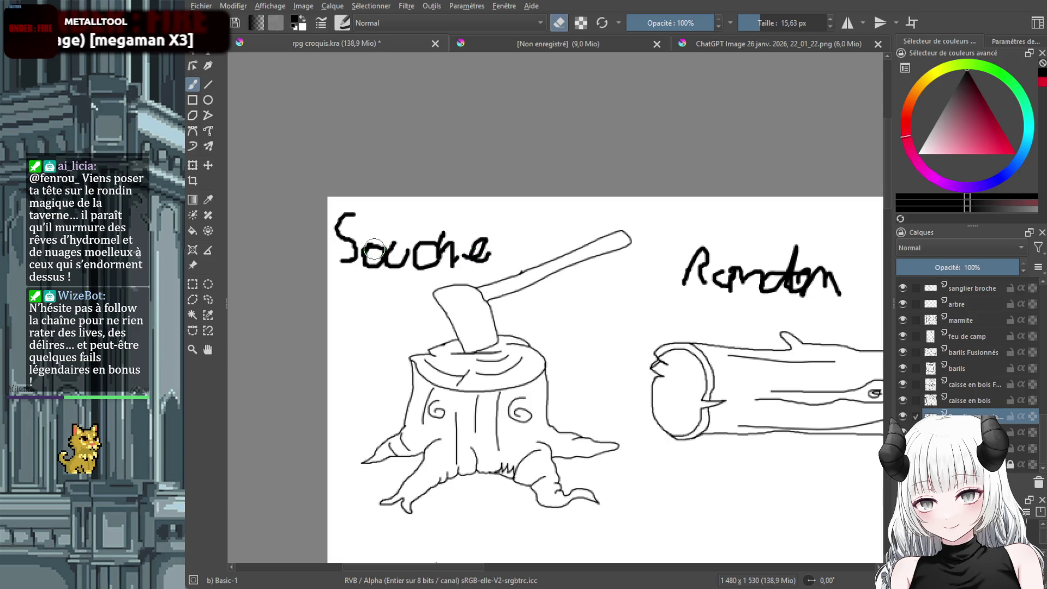
click(963, 403)
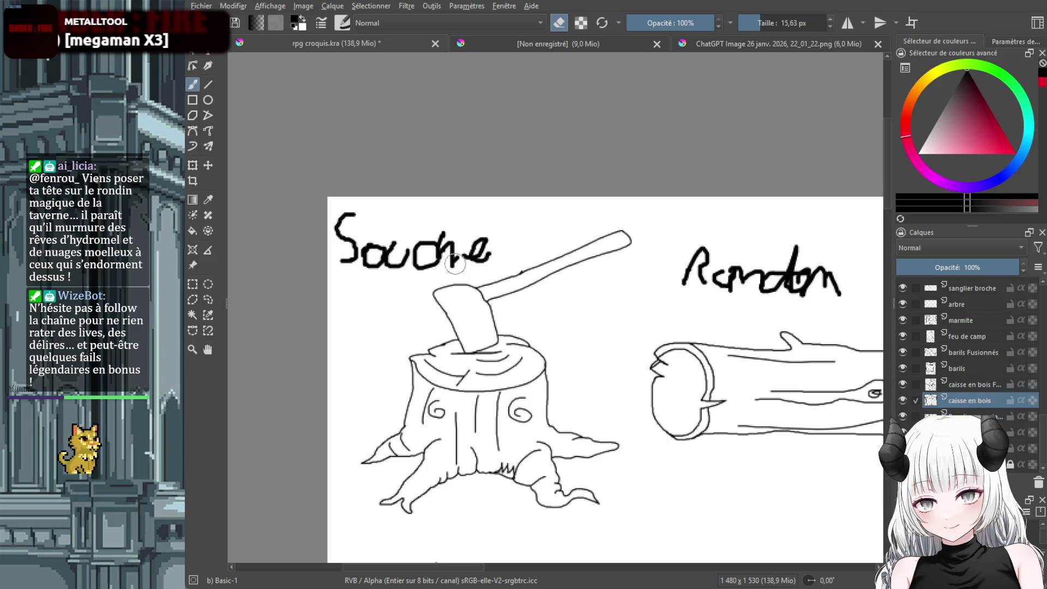
click(928, 386)
key(Page_Up)
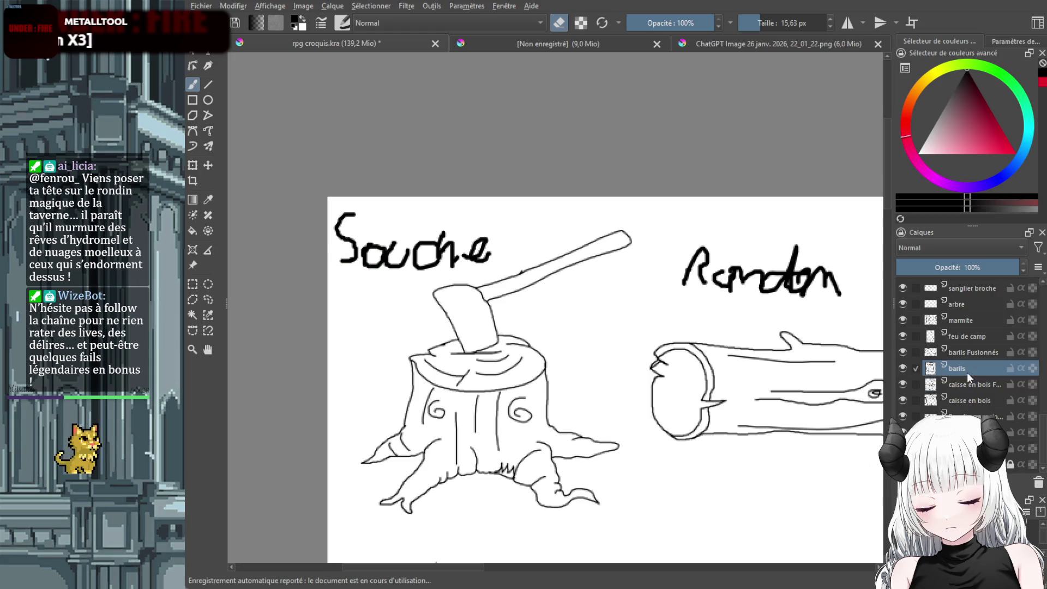
click(949, 350)
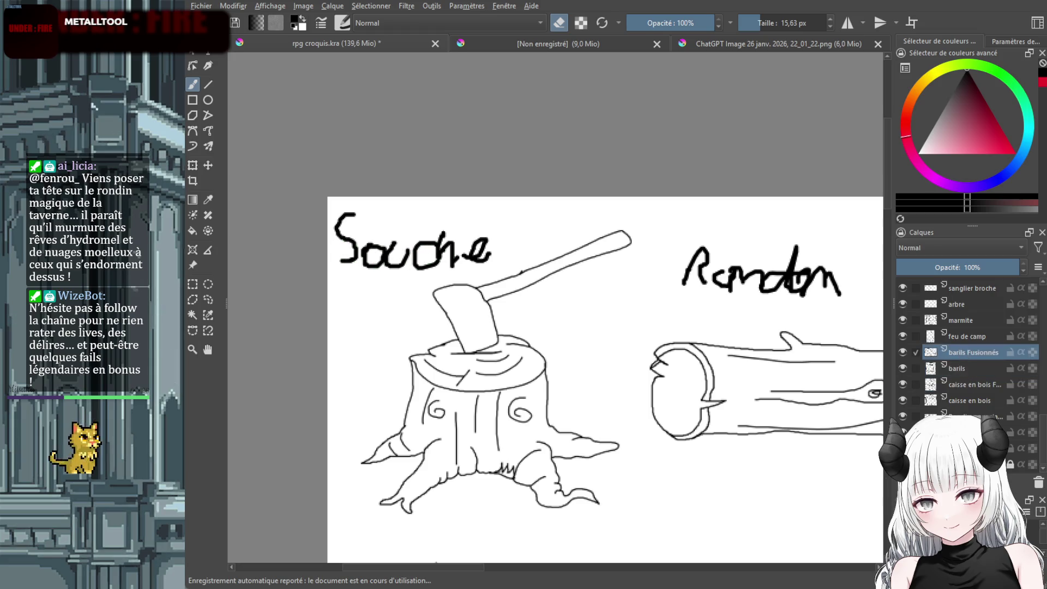
click(959, 337)
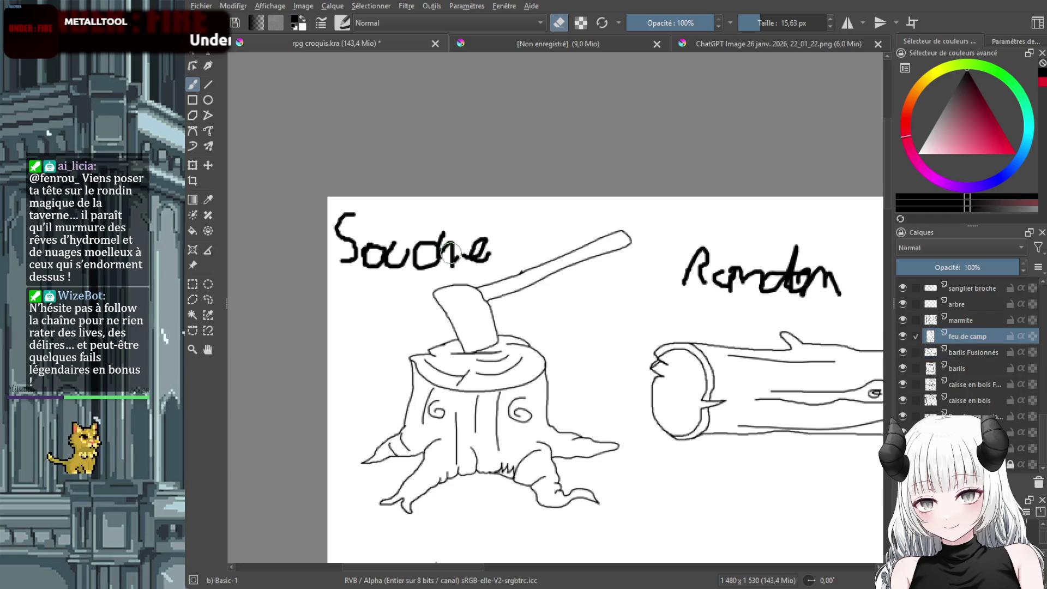
click(989, 322)
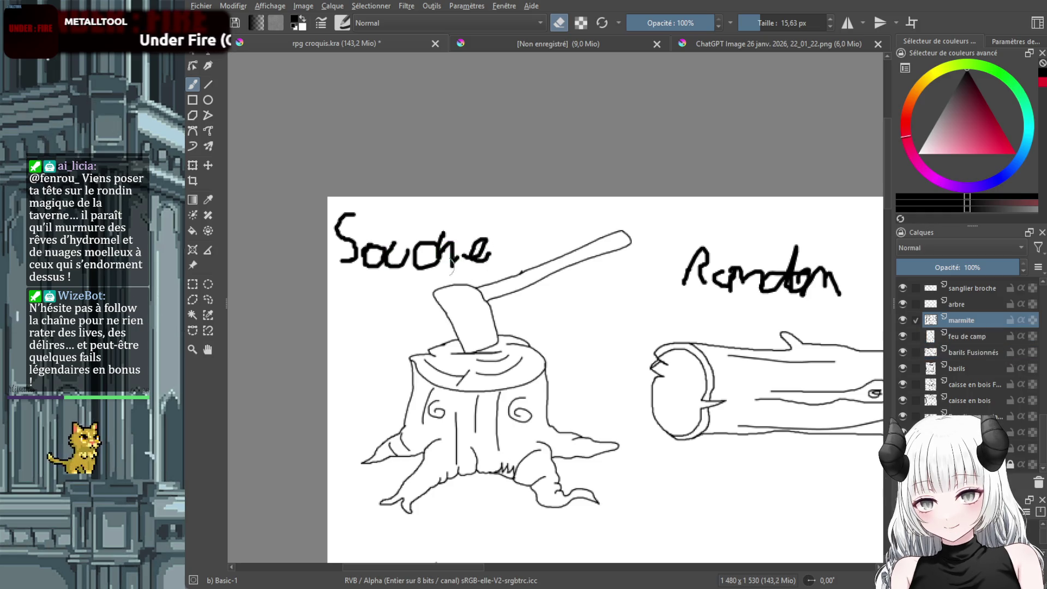
click(971, 305)
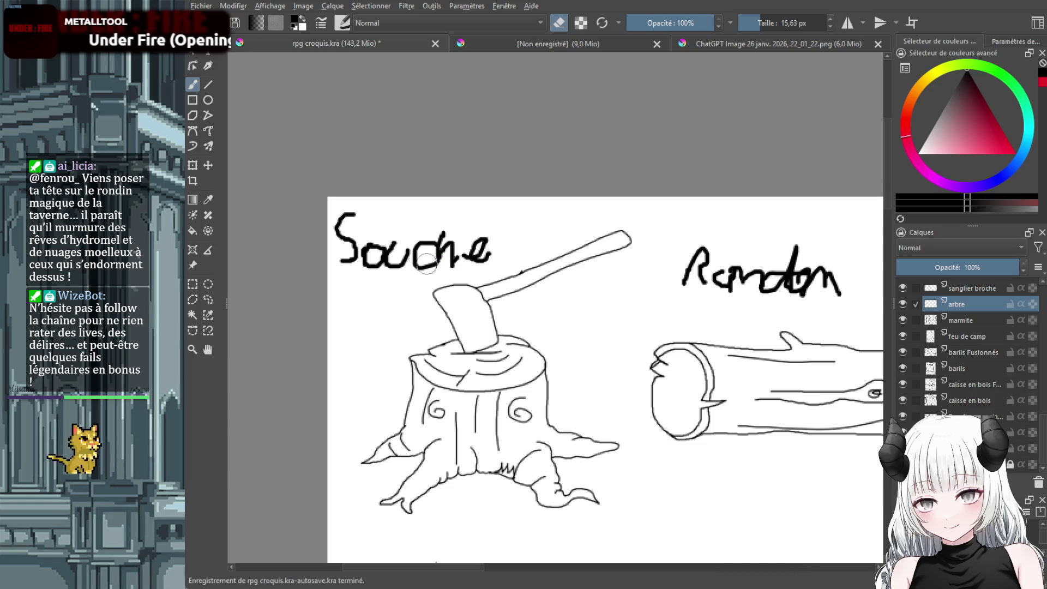
scroll(1018, 354, up, 2)
click(990, 379)
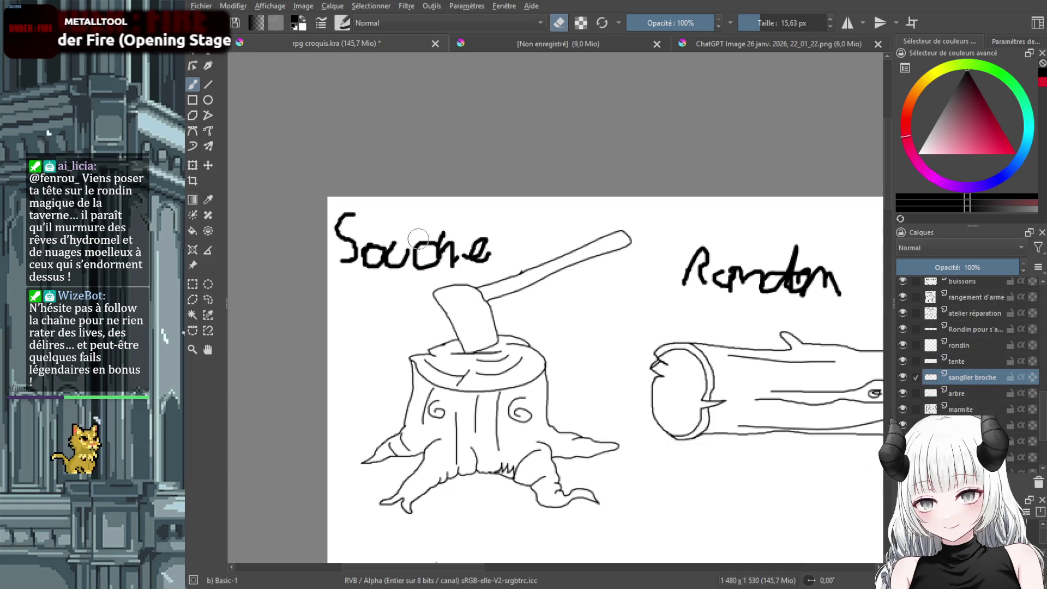
Erase the handwritten Souche label on the tente layer and drag a text box above the stump
click(972, 362)
mouse_move(458, 256)
mouse_down()
mouse_move(399, 250)
mouse_move(468, 235)
mouse_move(367, 260)
mouse_move(350, 227)
mouse_move(359, 219)
mouse_move(374, 250)
mouse_up()
click(208, 51)
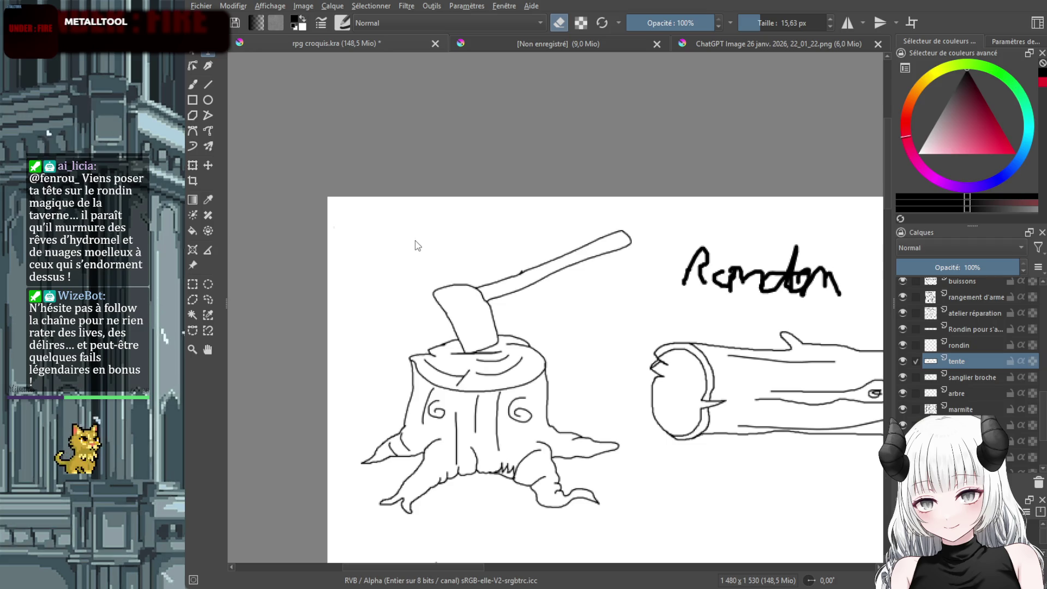
mouse_move(381, 211)
mouse_down()
mouse_move(458, 249)
mouse_move(521, 250)
mouse_up()
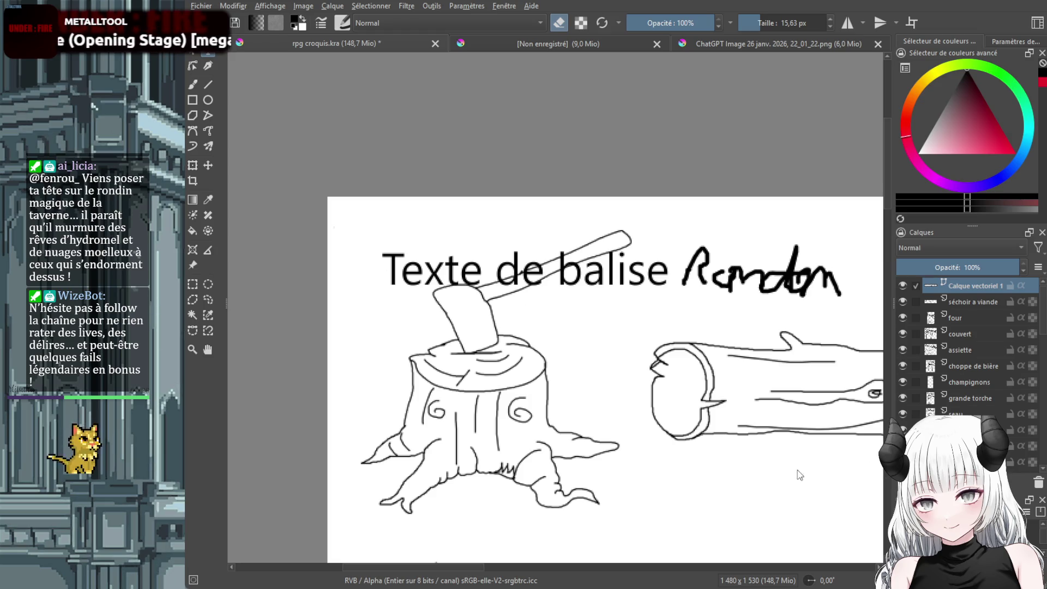
Confirm the Souche text, shift it up-left above the stump, and pan the view right
key(ctrl+s)
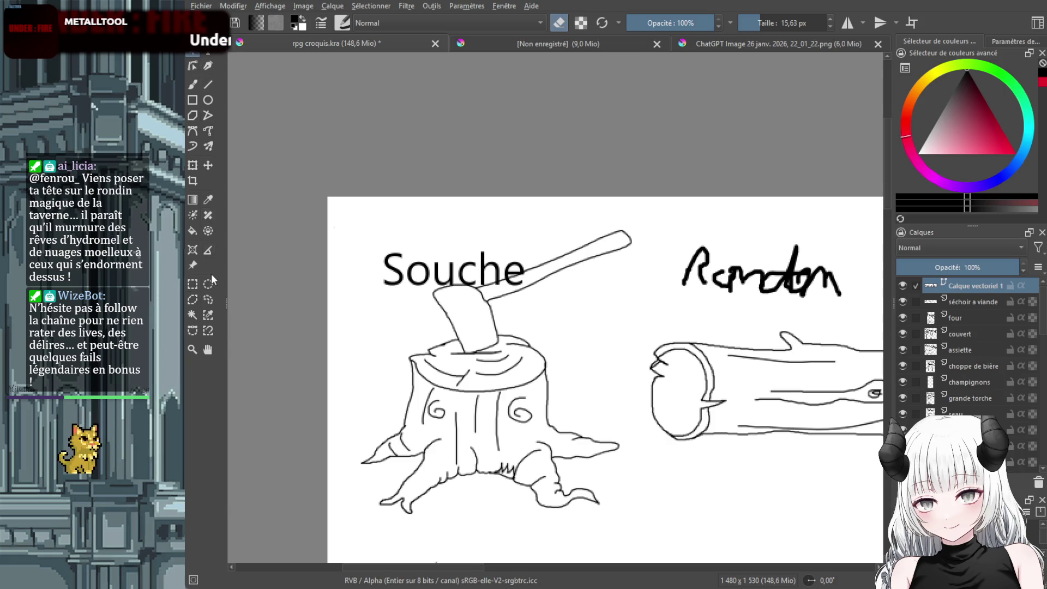
click(208, 166)
drag(453, 276, 433, 266)
click(206, 51)
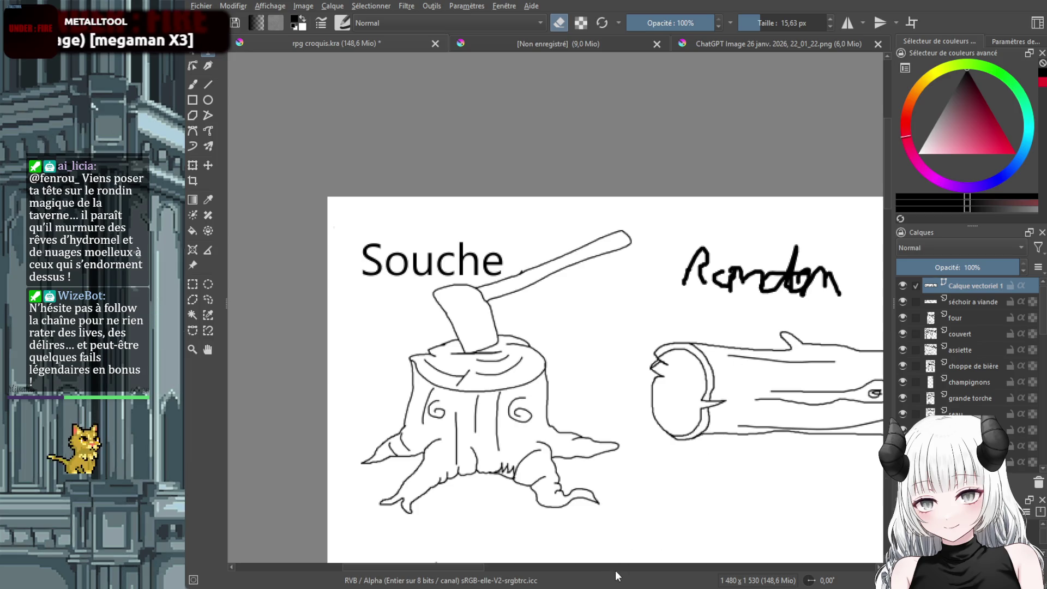
drag(461, 567, 499, 567)
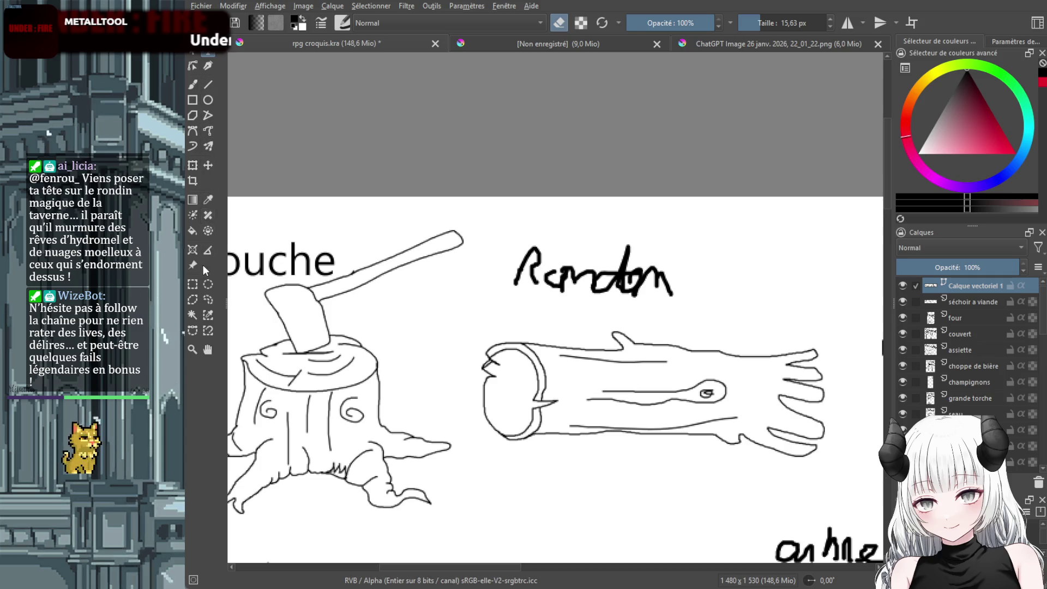
click(193, 84)
key(e)
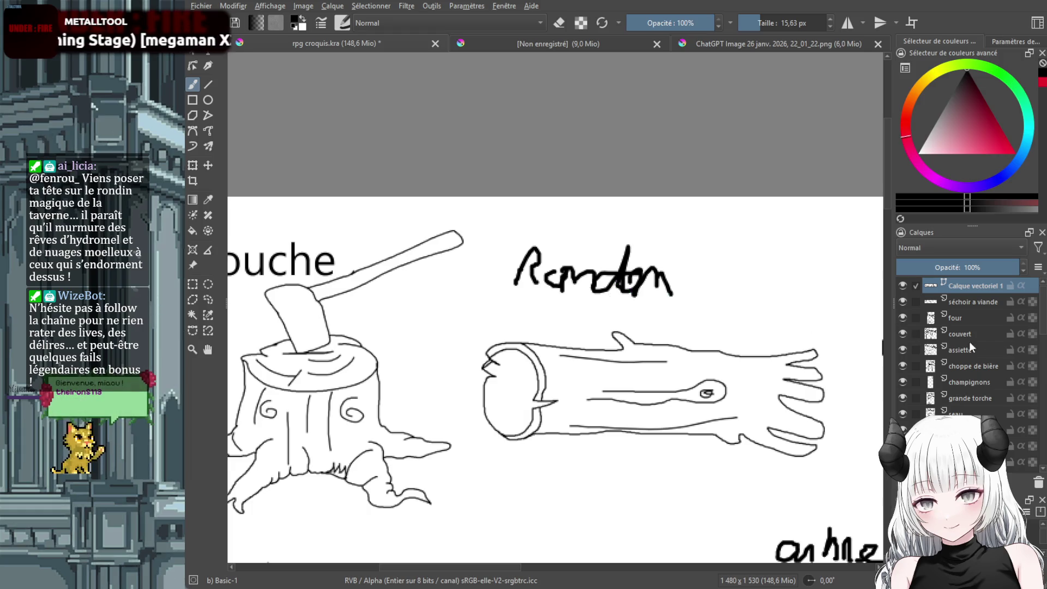
click(987, 302)
mouse_move(654, 276)
mouse_down()
mouse_move(584, 278)
mouse_move(599, 285)
mouse_up()
key(e)
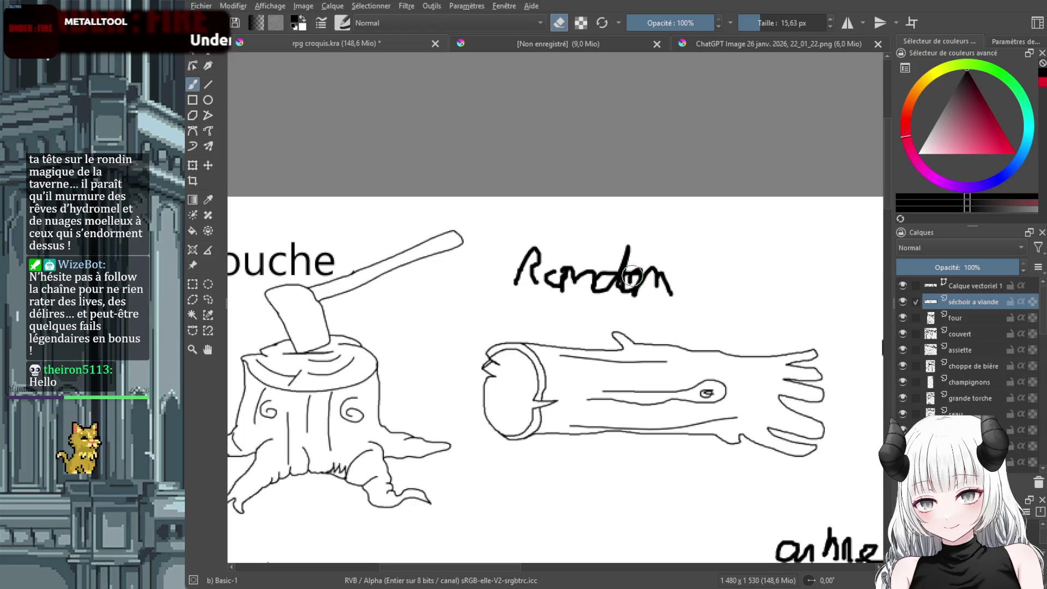
scroll(968, 377, down, 5)
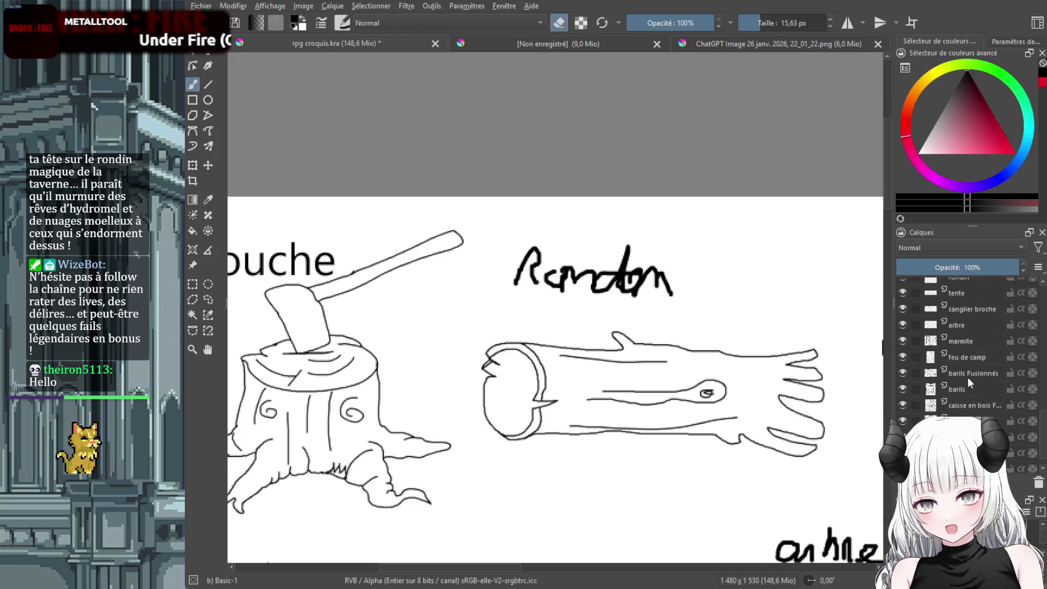
click(976, 432)
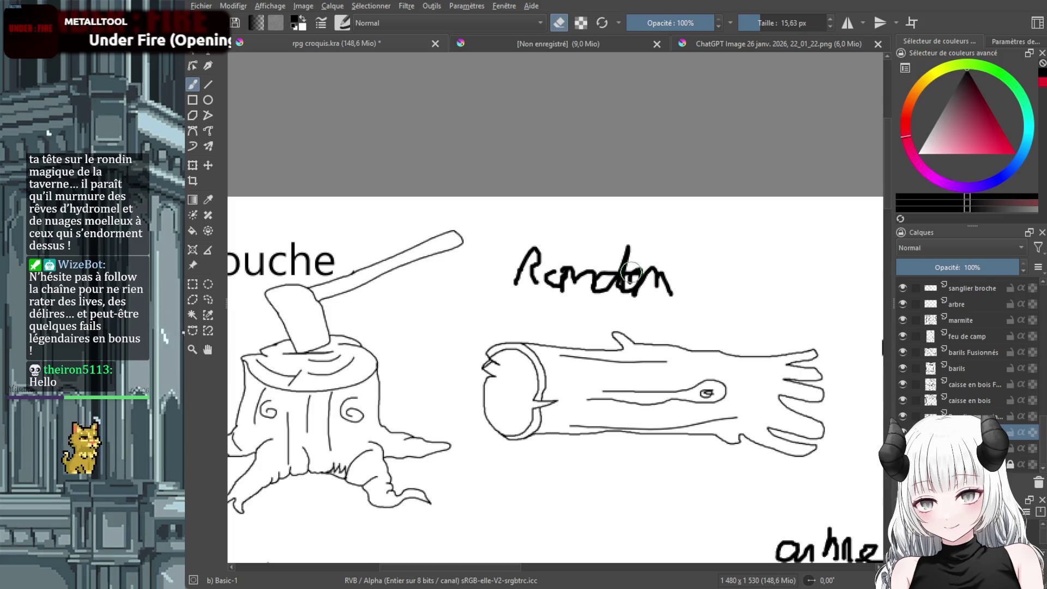
key(Page_Down)
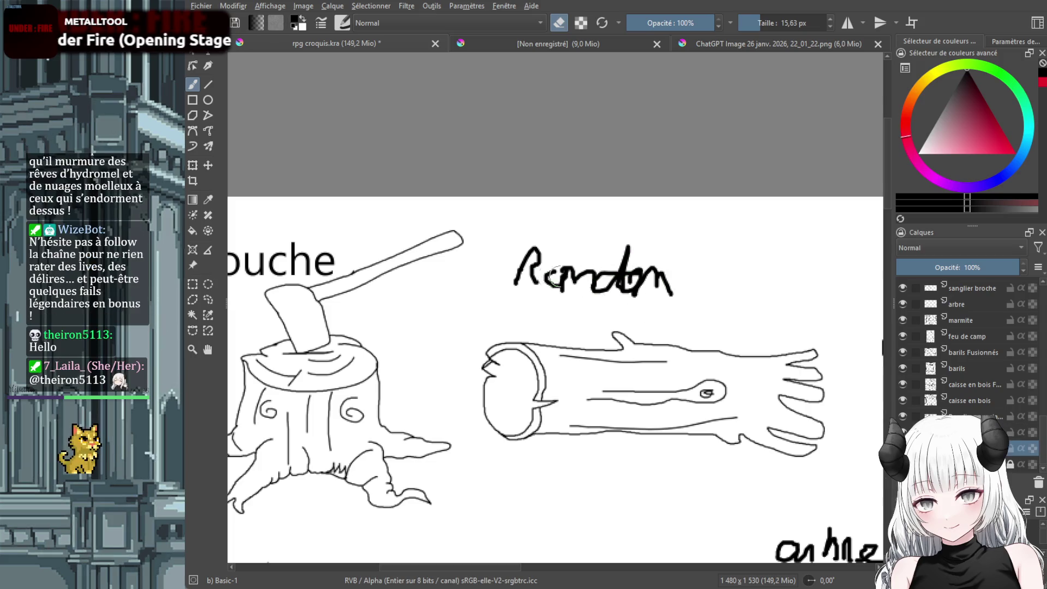
click(916, 414)
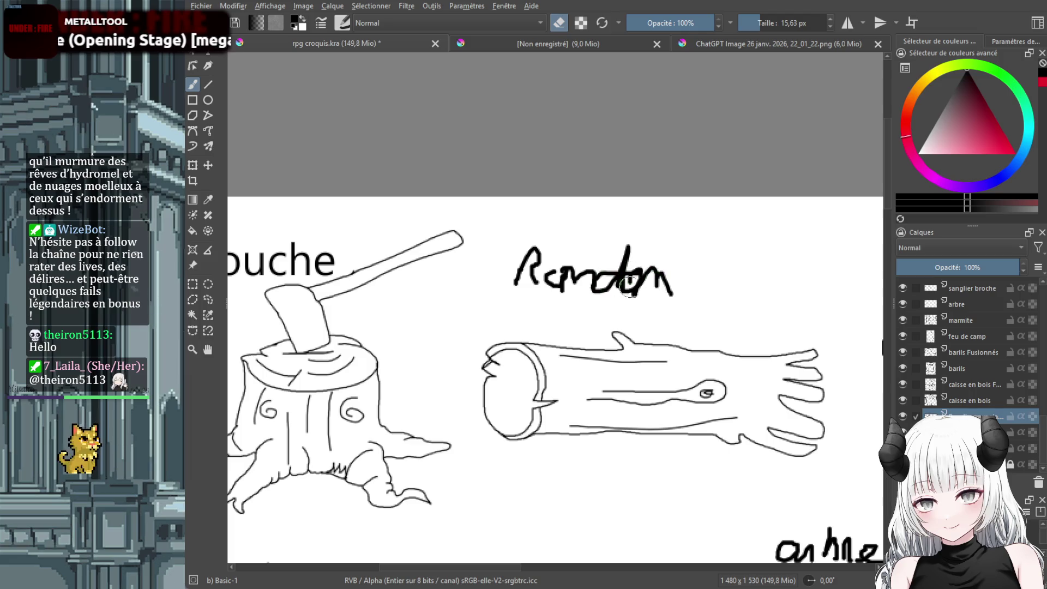
click(972, 400)
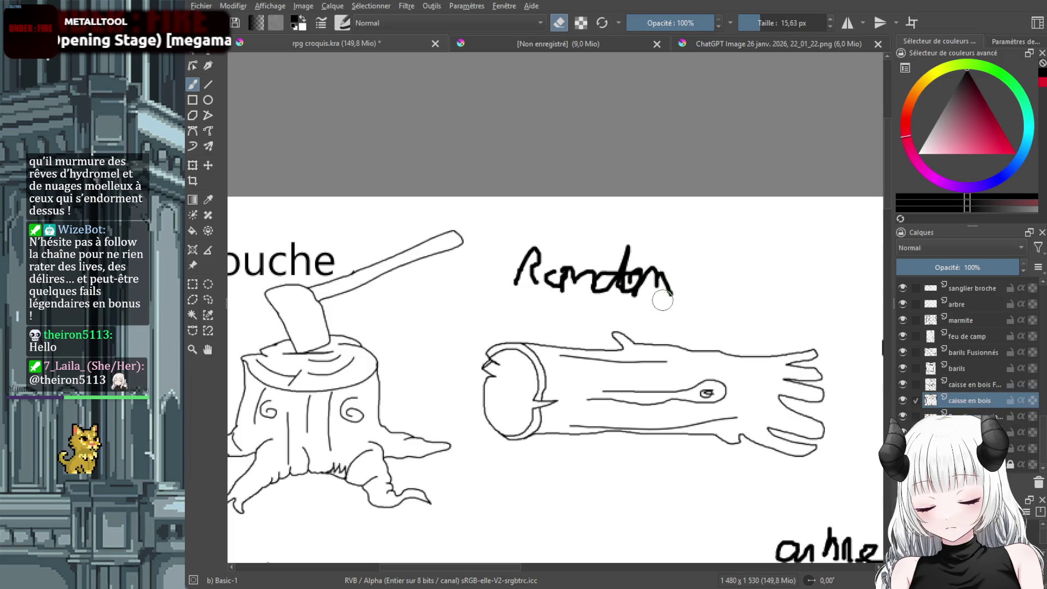
click(990, 382)
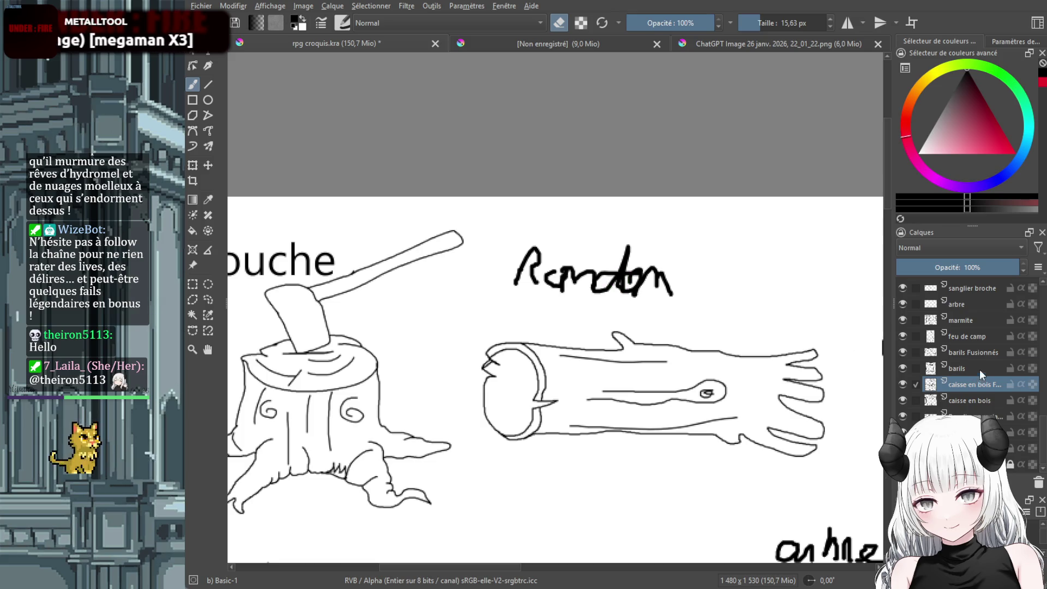
click(975, 353)
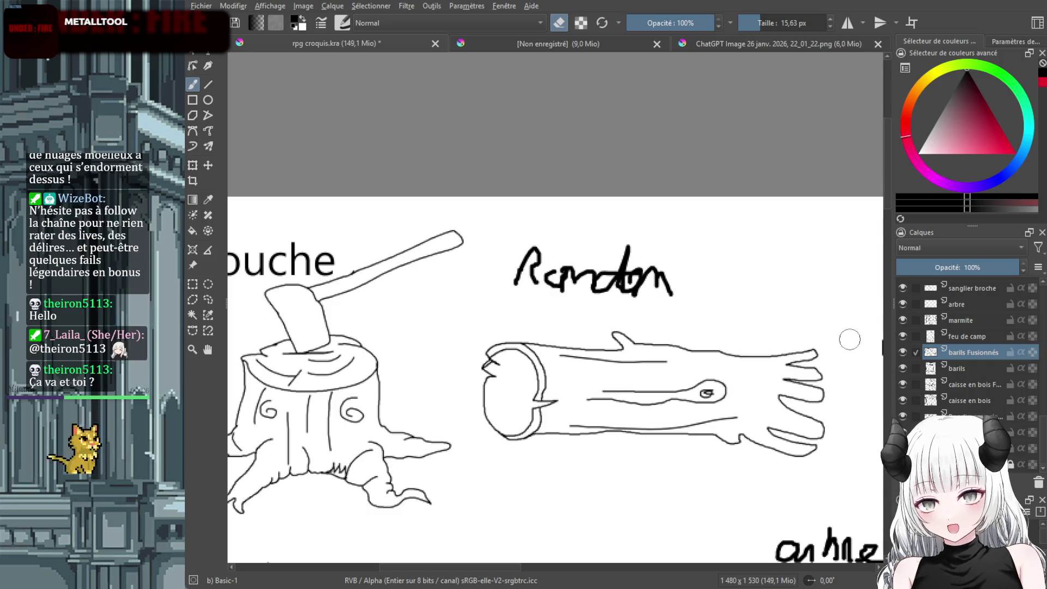
click(975, 448)
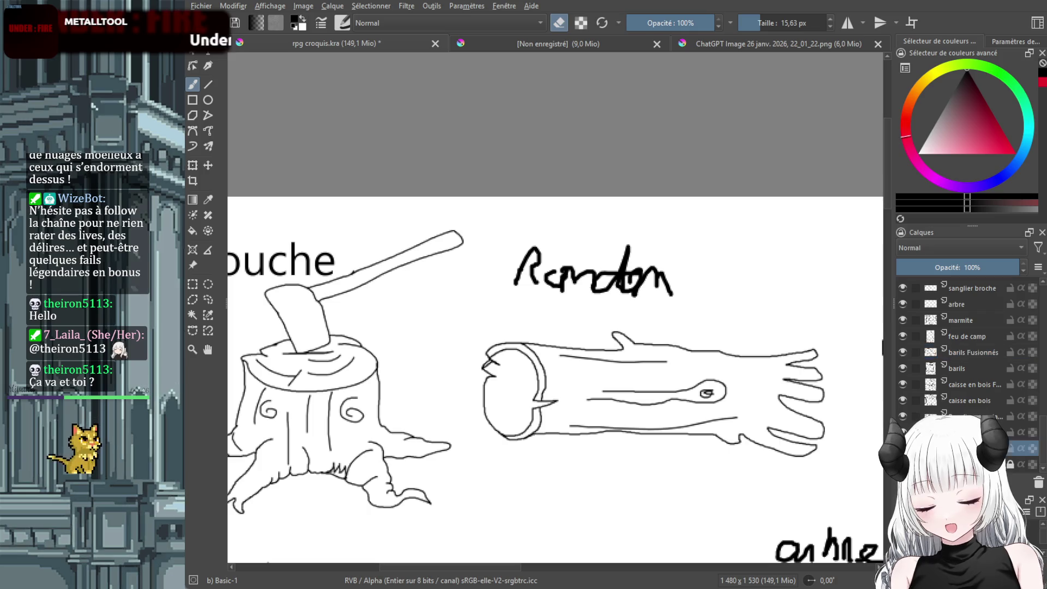
scroll(743, 407, down, 4)
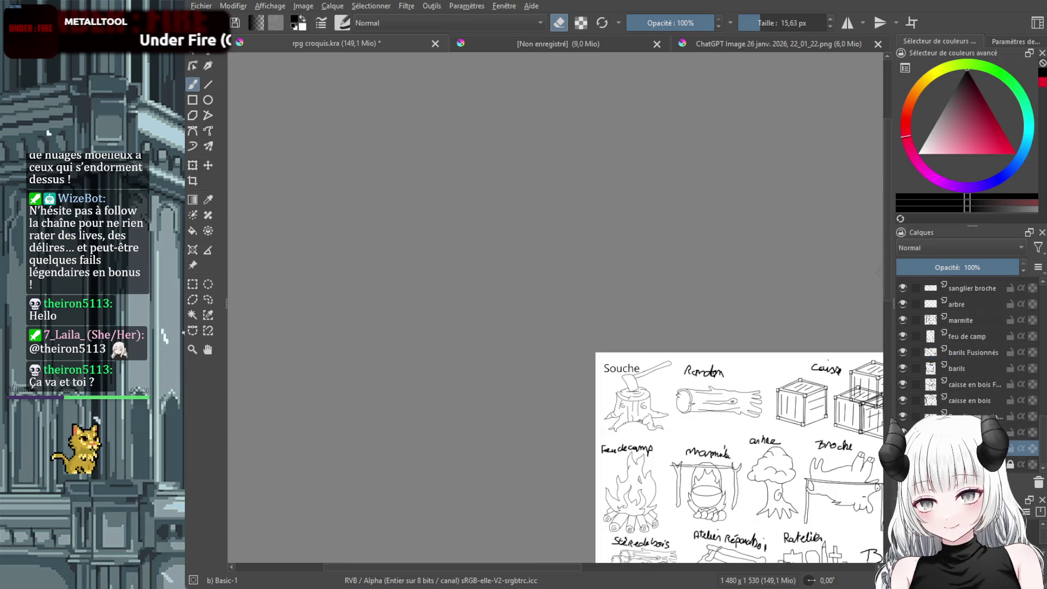
Zoom out and pan the canvas until the whole prop grid is visible
scroll(885, 276, down, 5)
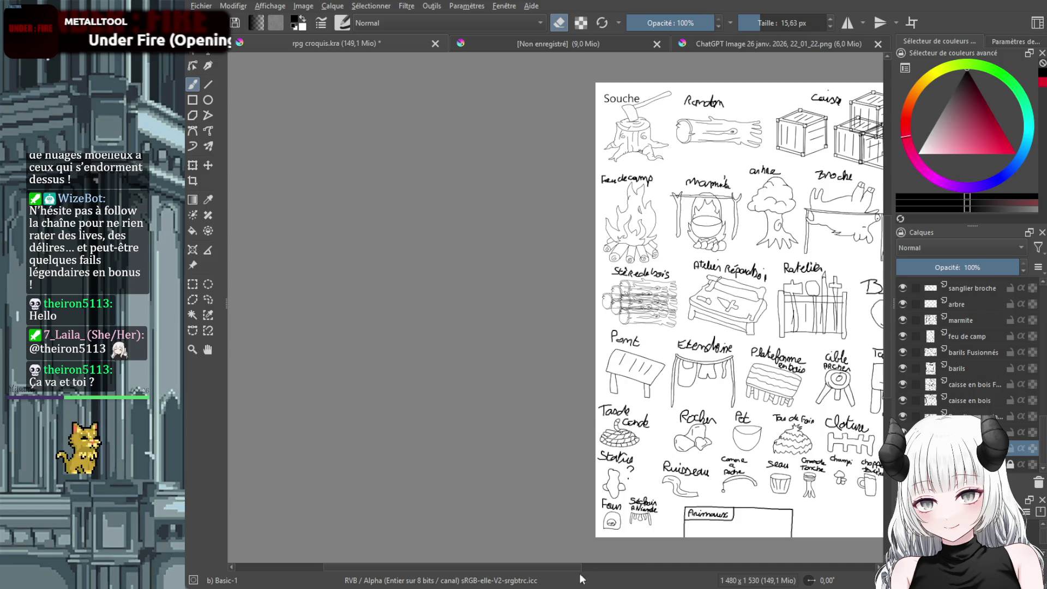
drag(563, 570, 660, 567)
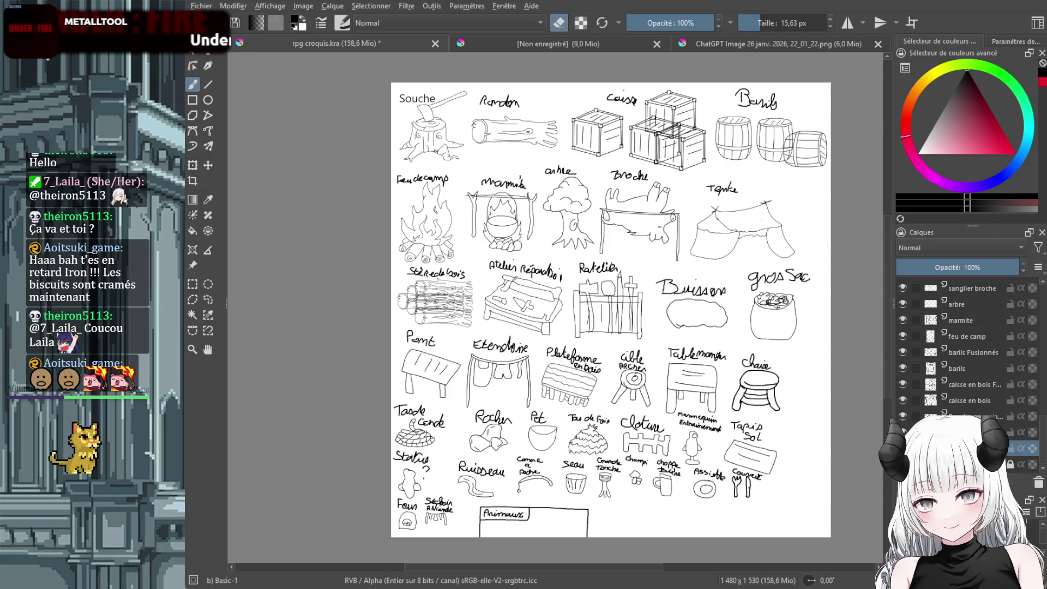
click(960, 432)
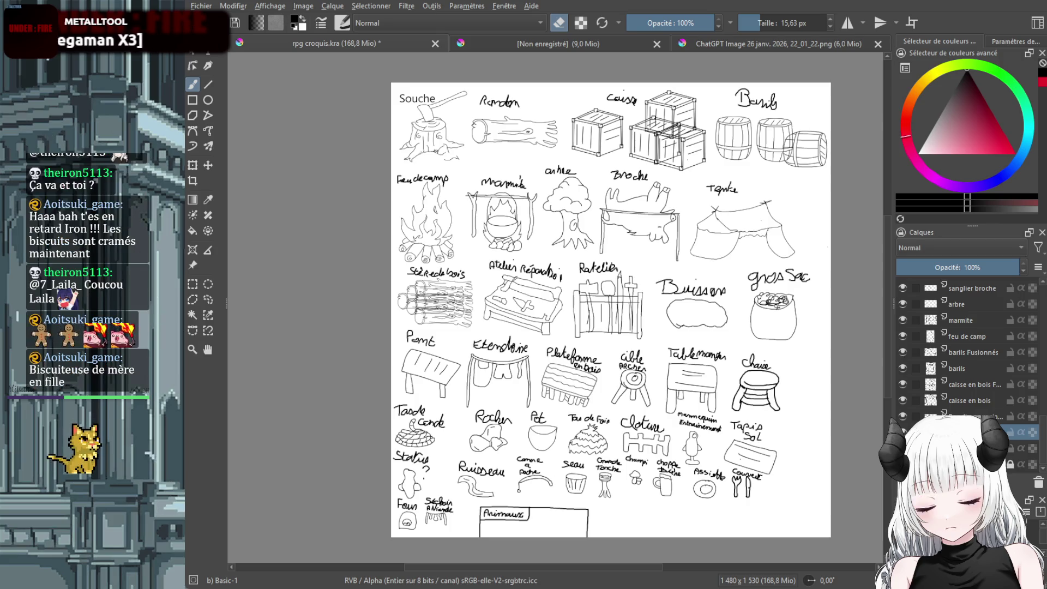
Set the Freehand Brush to eraser mode and make the séchoir a viande layer active
scroll(960, 349, up, 5)
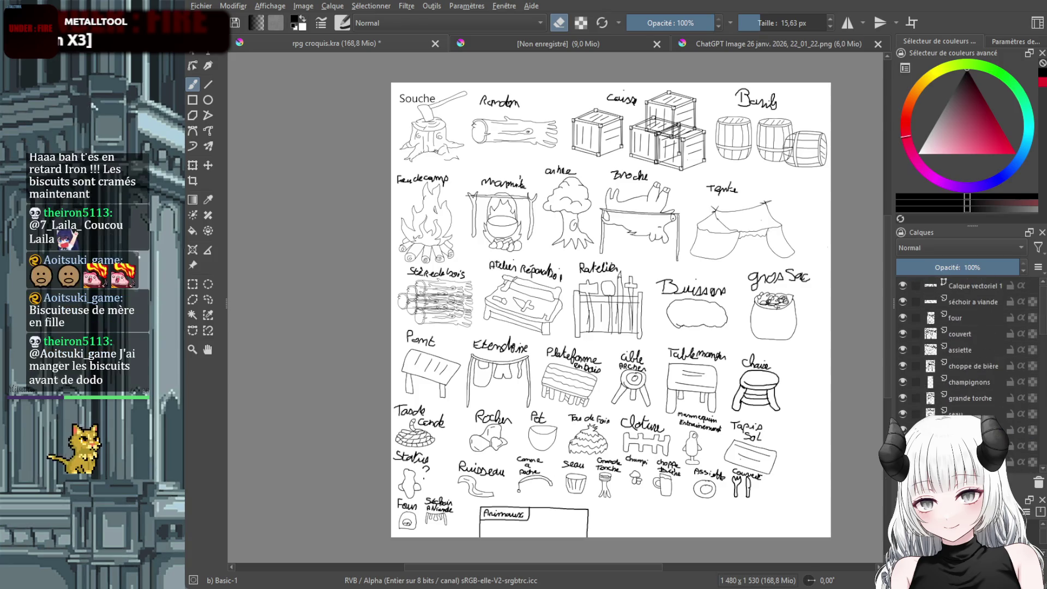
click(981, 287)
key(e)
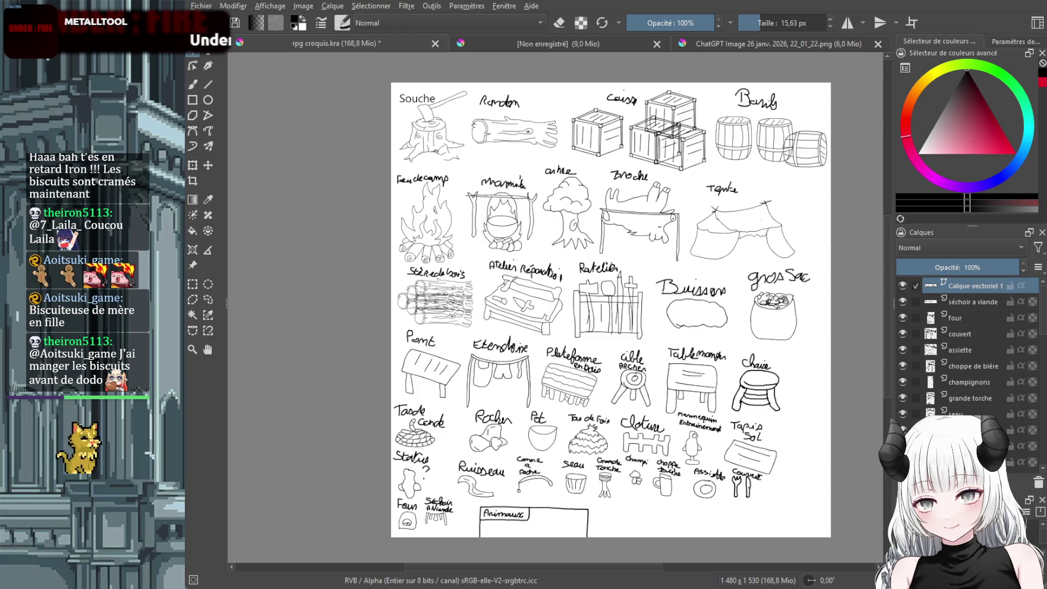
click(192, 84)
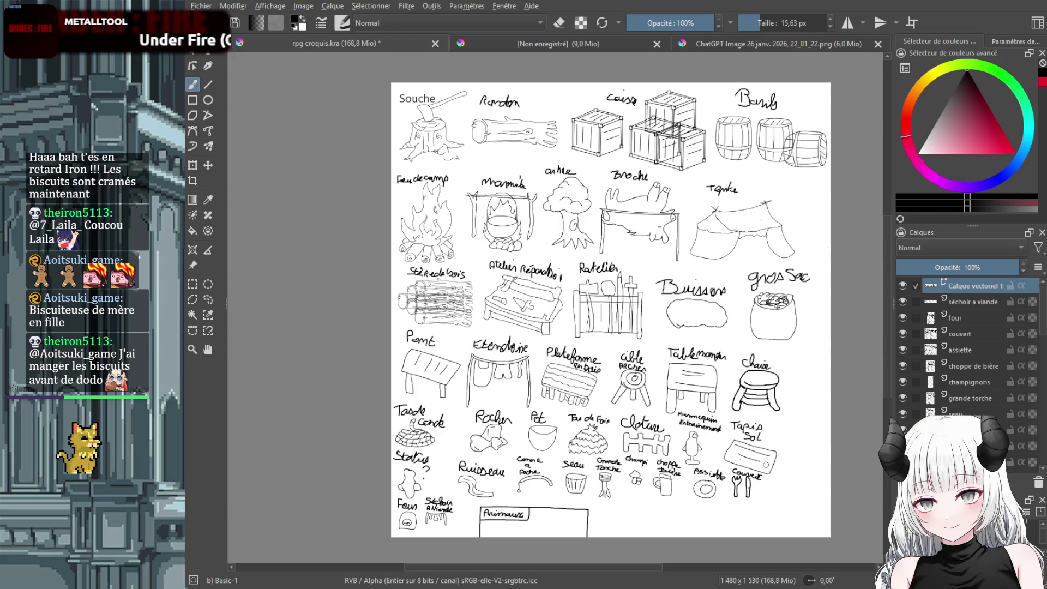
key(e)
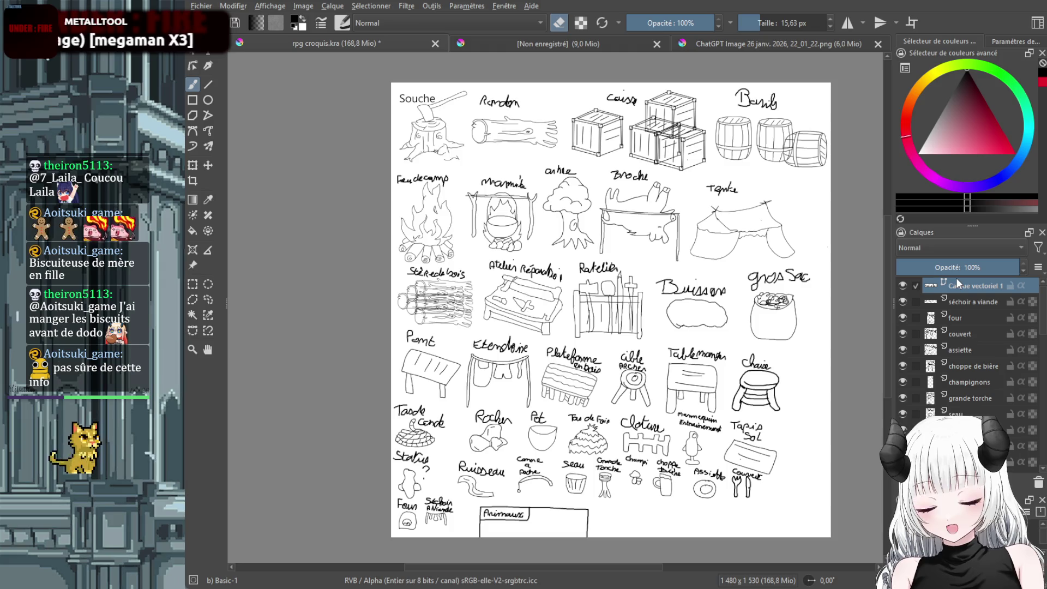
click(972, 300)
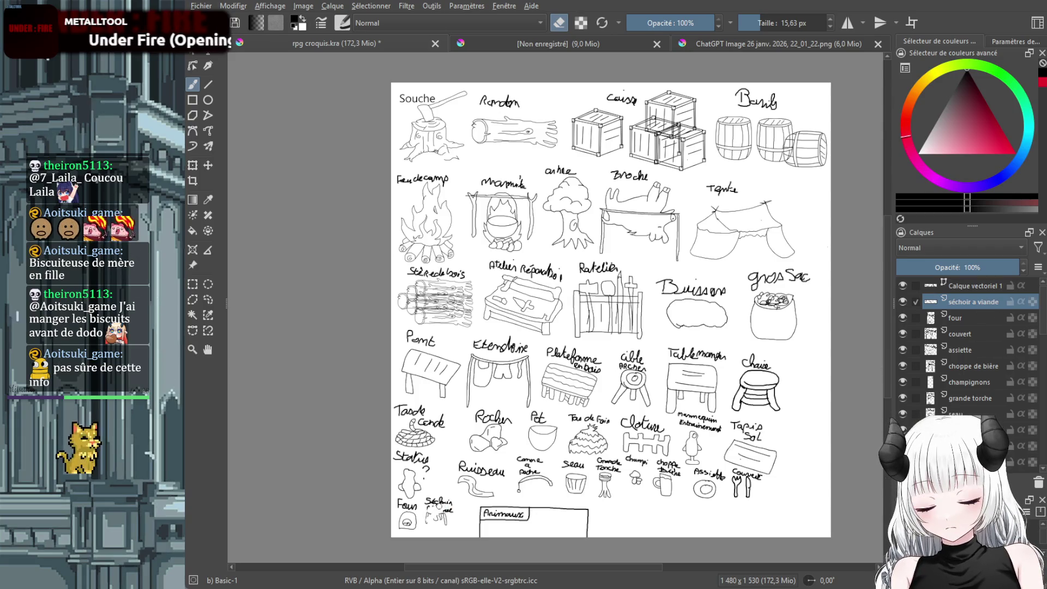
drag(429, 511, 443, 511)
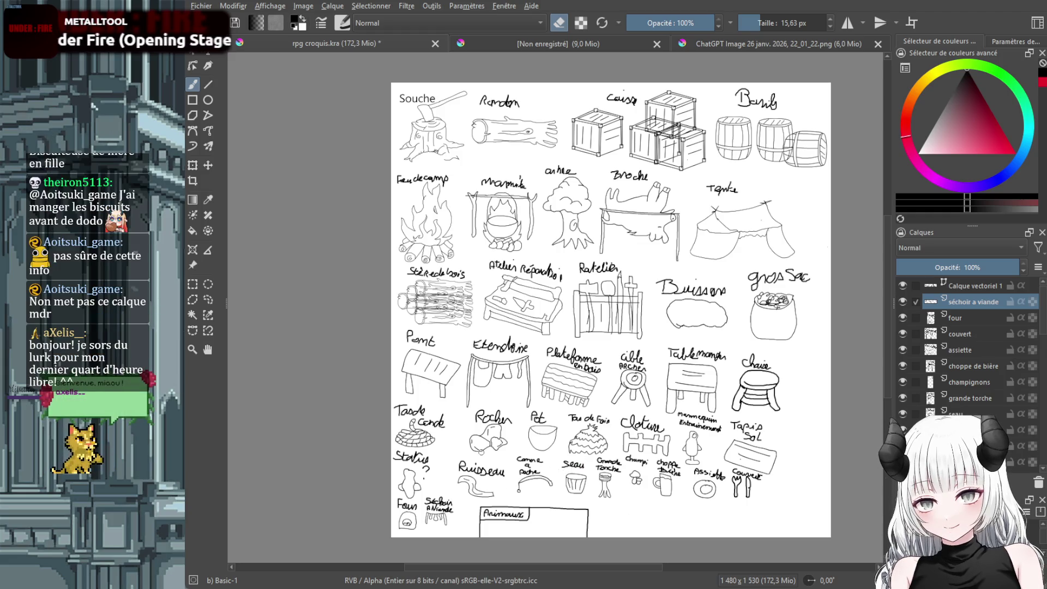
scroll(474, 484, up, 2)
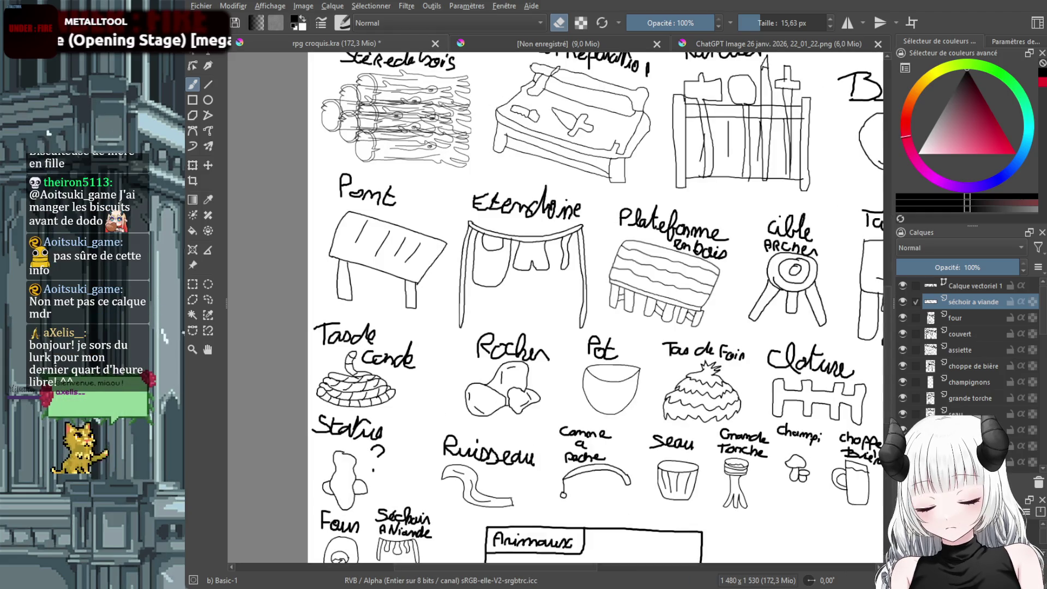
Zoom in on the Four and Séchoir sketches and nudge the séchoir layer slightly down-right
drag(564, 568, 528, 565)
drag(892, 359, 886, 392)
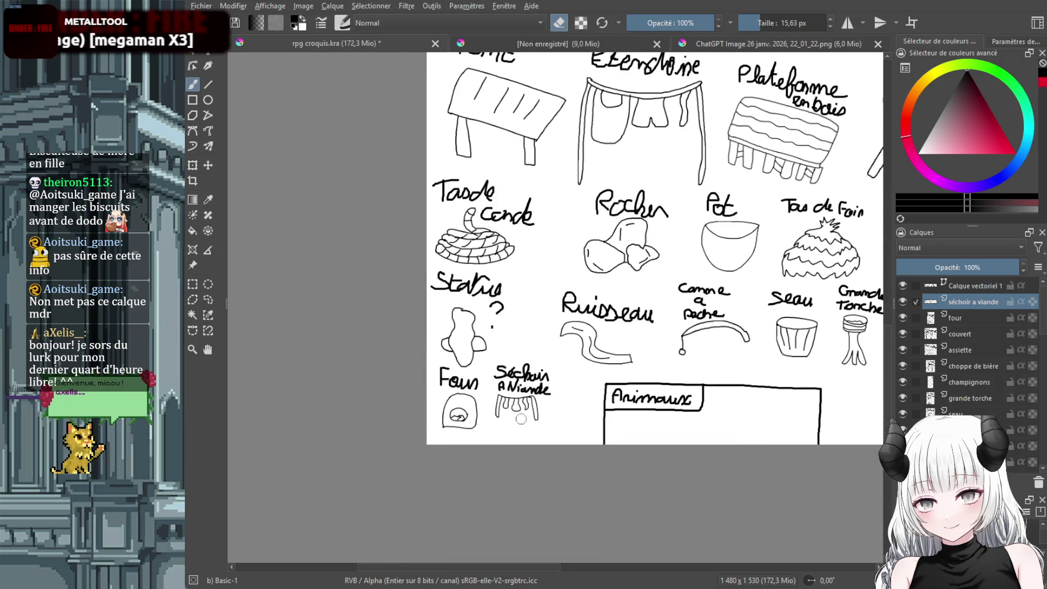
scroll(520, 419, up, 2)
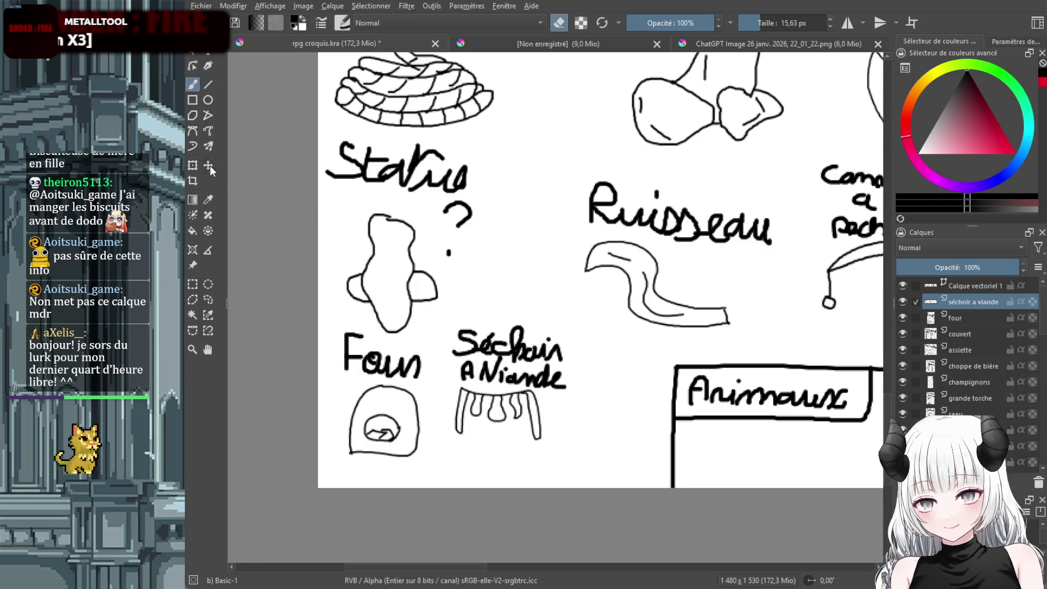
drag(509, 403, 513, 426)
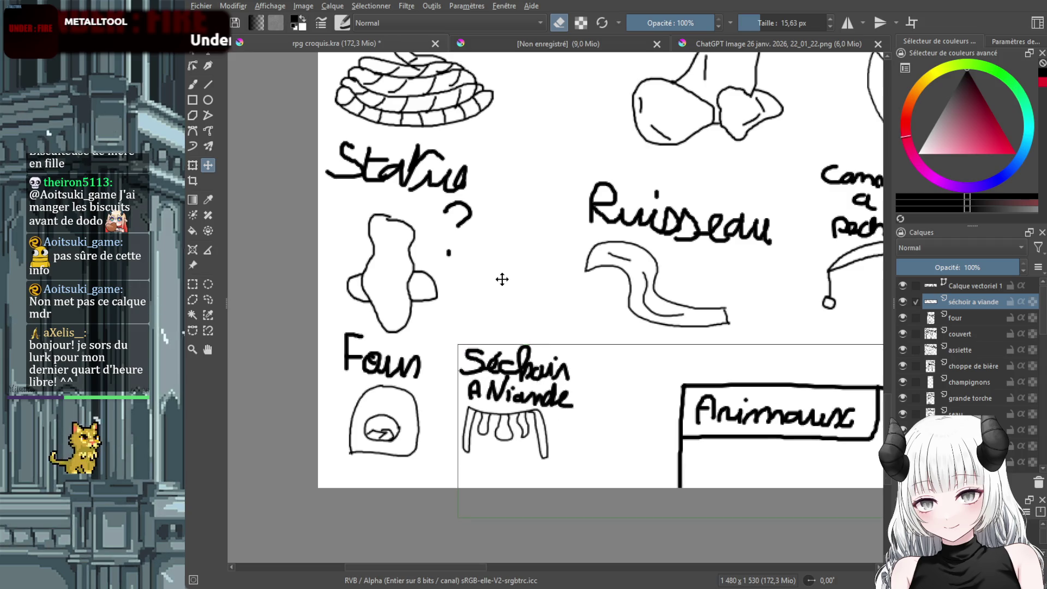
Erase the handwritten Séchoir à viande label and drag a text box for its typed replacement
key(b)
mouse_move(567, 398)
mouse_down()
mouse_move(469, 385)
mouse_move(567, 404)
mouse_move(474, 393)
mouse_move(482, 367)
mouse_move(575, 381)
mouse_move(506, 357)
mouse_move(533, 344)
mouse_move(493, 367)
mouse_up()
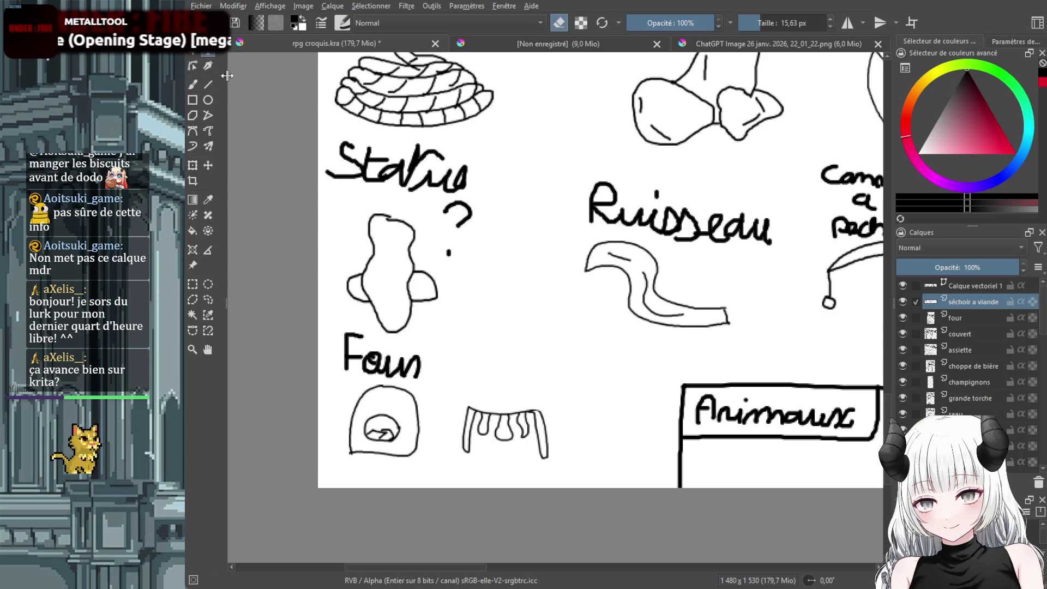
mouse_move(454, 364)
mouse_down()
mouse_move(568, 404)
mouse_move(580, 425)
mouse_up()
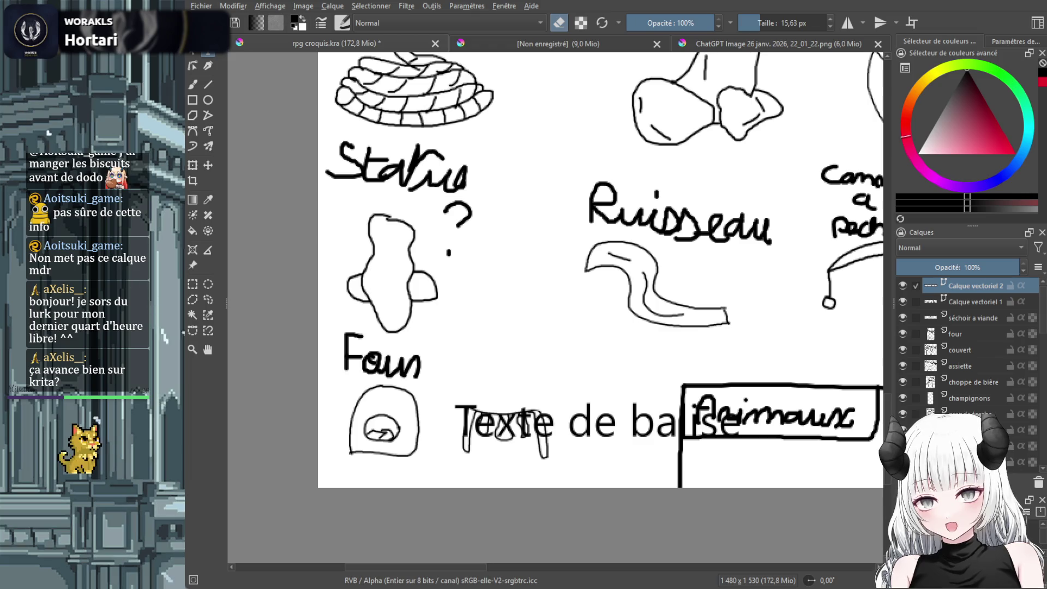
Paste Séchoir à viande into the text box and move it up beside Four
key(ctrl+v)
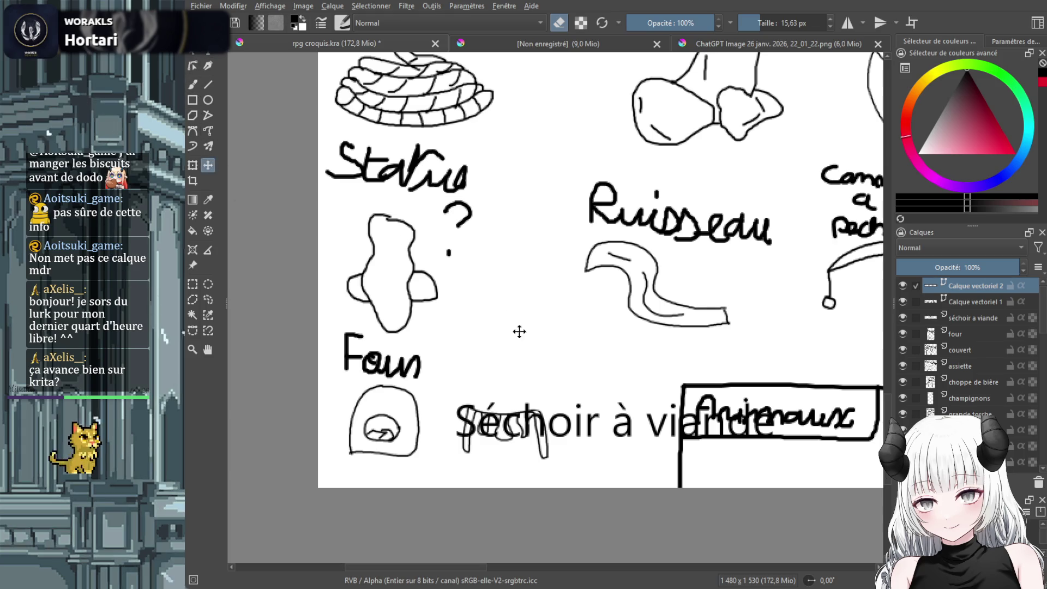
drag(585, 404, 537, 376)
drag(584, 403, 585, 379)
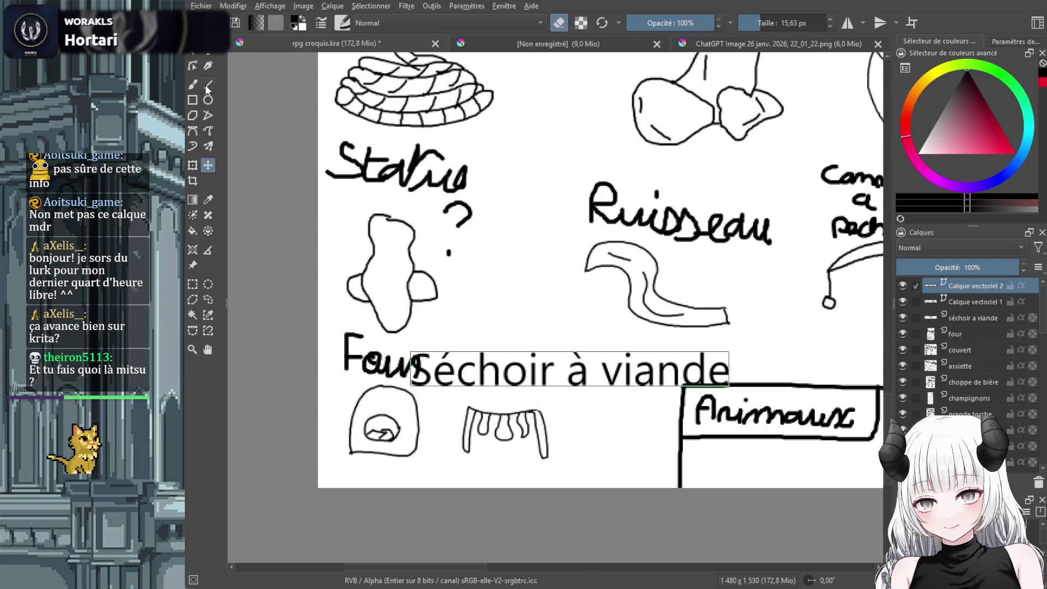
Shrink the Séchoir à viande label with the Transform tool and apply the resize
click(194, 169)
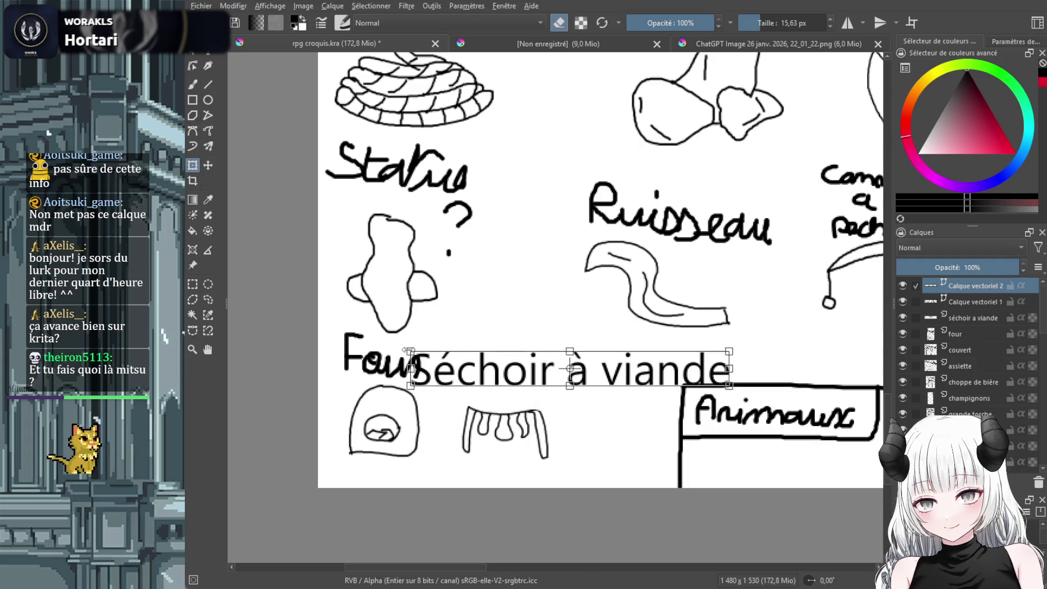
mouse_move(410, 351)
mouse_down()
mouse_move(490, 360)
mouse_move(461, 370)
mouse_move(518, 375)
mouse_move(411, 361)
mouse_move(477, 384)
mouse_up()
key(Return)
click(192, 53)
click(194, 84)
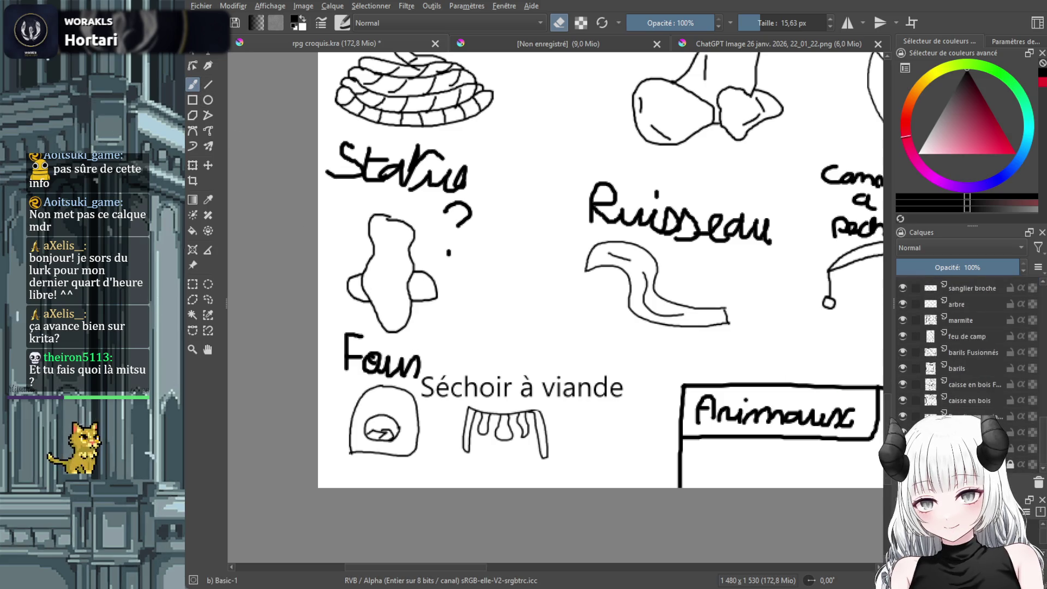
scroll(973, 347, up, 5)
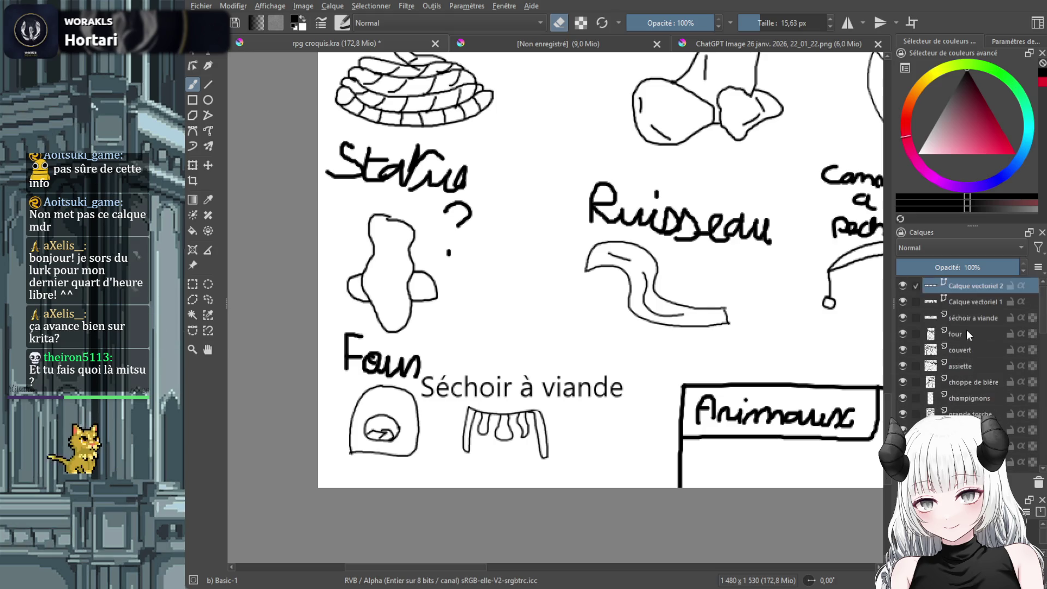
Erase the handwritten Four label on the four layer
click(967, 333)
mouse_move(435, 356)
mouse_down()
mouse_move(404, 364)
mouse_move(430, 365)
mouse_move(413, 370)
mouse_move(377, 368)
mouse_move(385, 371)
mouse_move(360, 357)
mouse_move(404, 364)
mouse_move(351, 335)
mouse_move(344, 367)
mouse_up()
key(e)
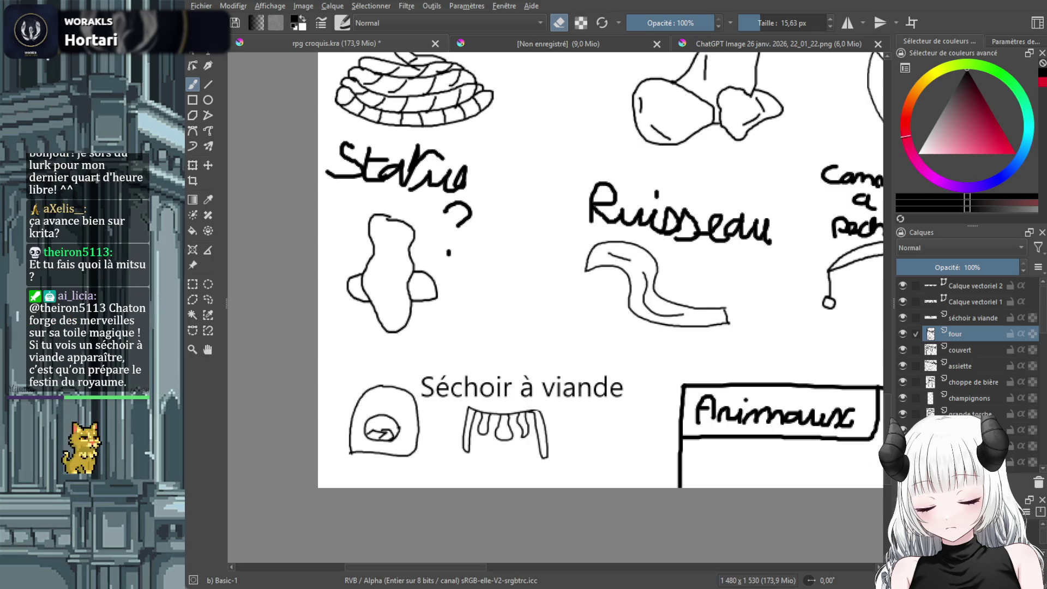
Add a typed 'four' text label and move it above the oven drawing
click(208, 53)
drag(334, 355, 415, 382)
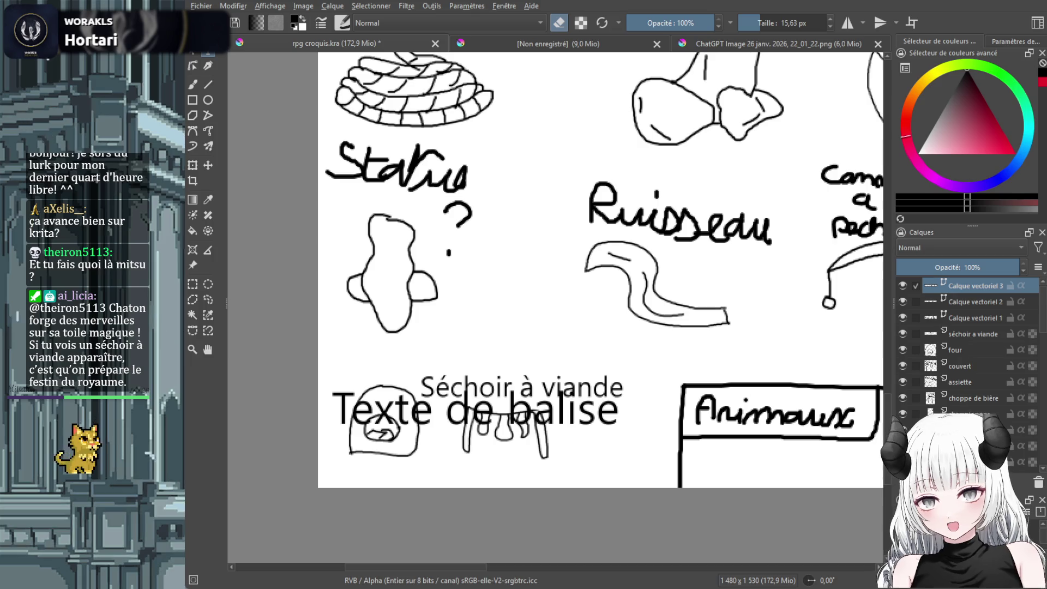
text(four)
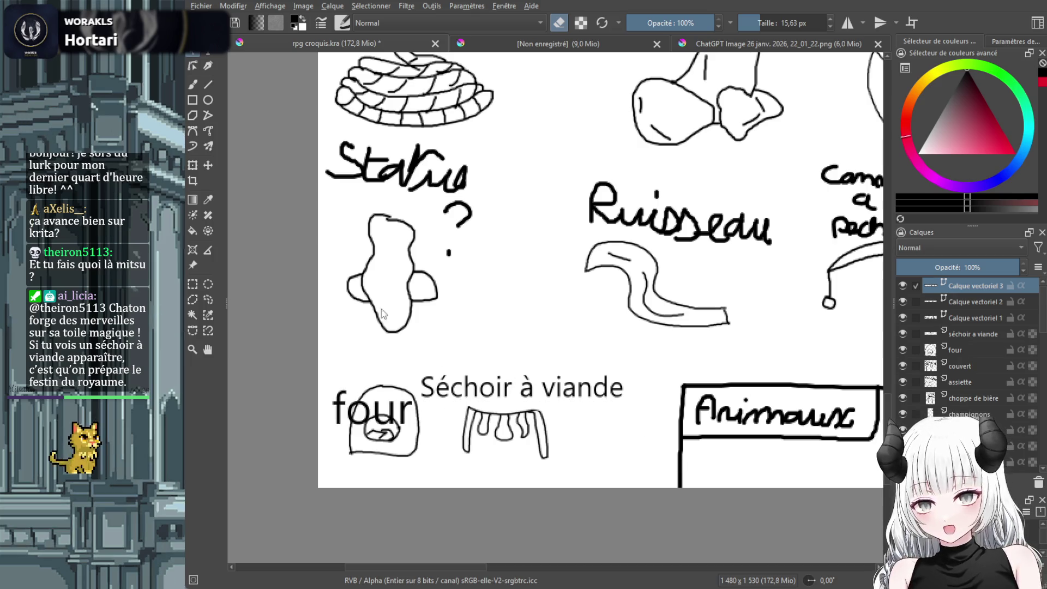
click(208, 165)
drag(366, 398, 380, 362)
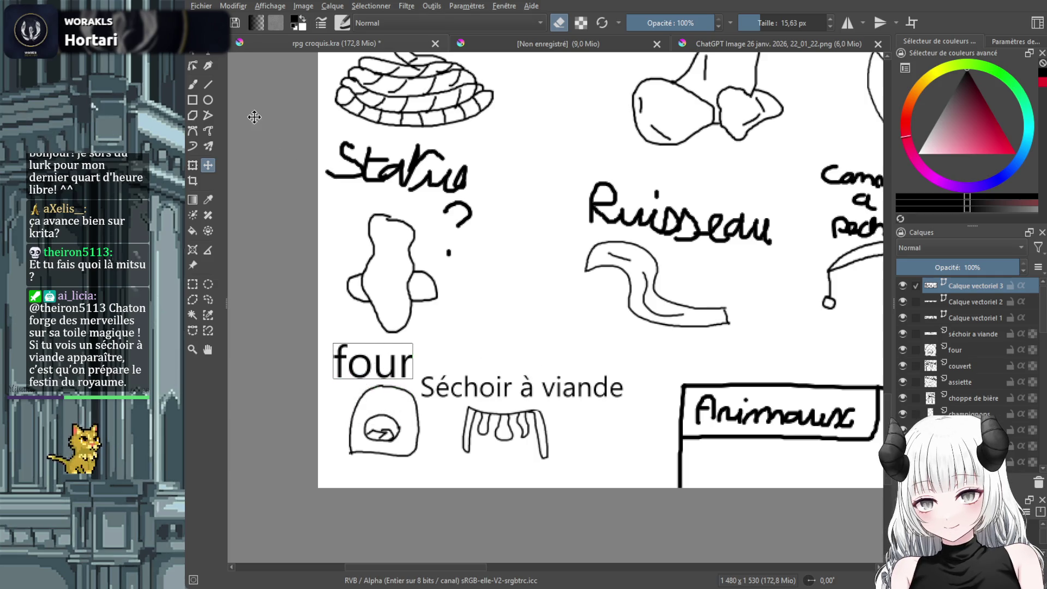
scroll(624, 398, down, 5)
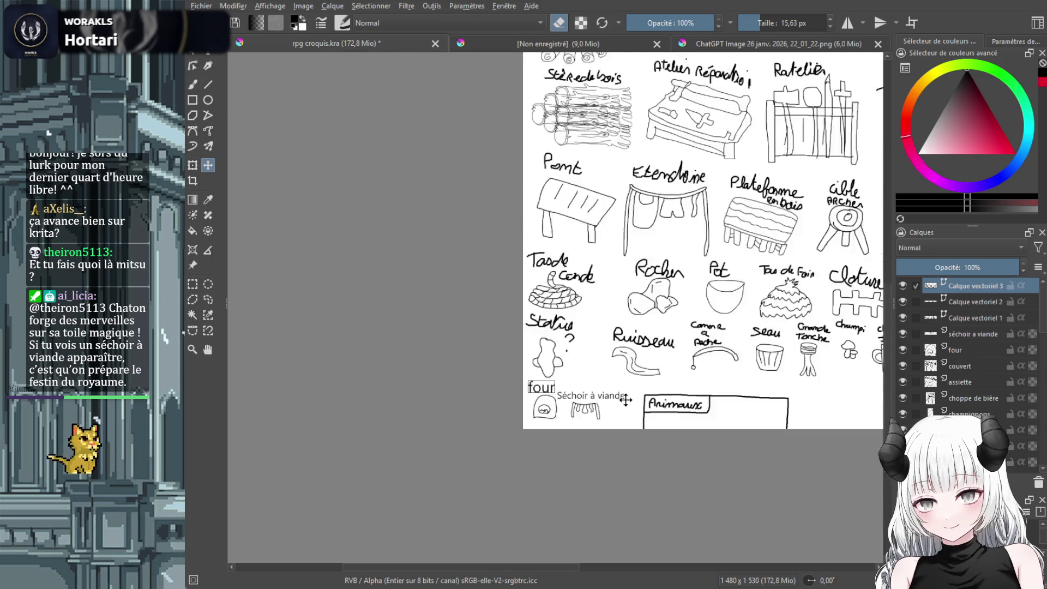
Move the fork-and-knife sketch on the couvert layer down and to the right
scroll(626, 400, up, 1)
drag(539, 565, 604, 571)
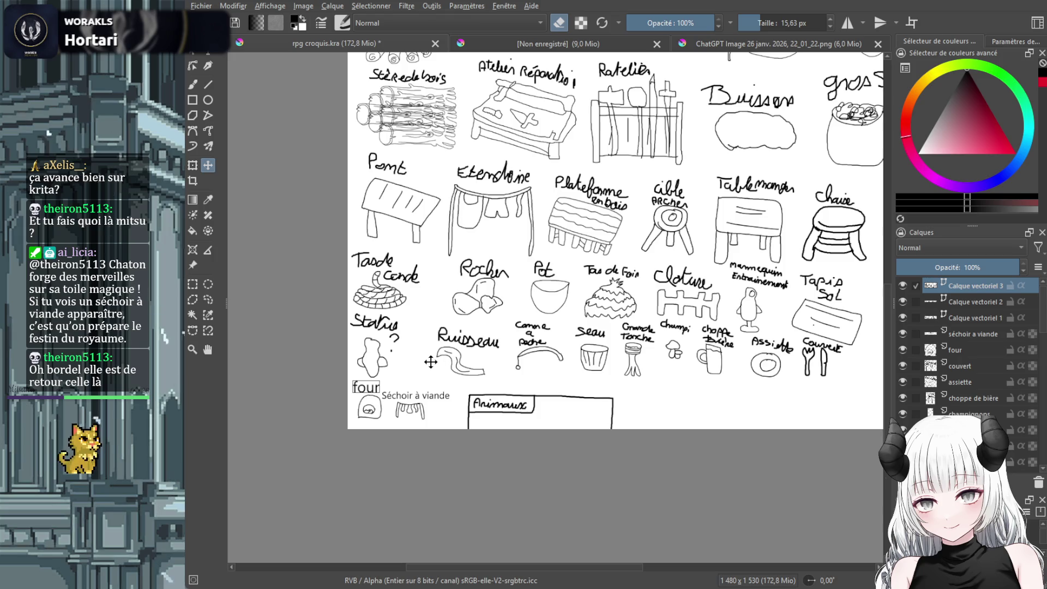
drag(528, 567, 570, 567)
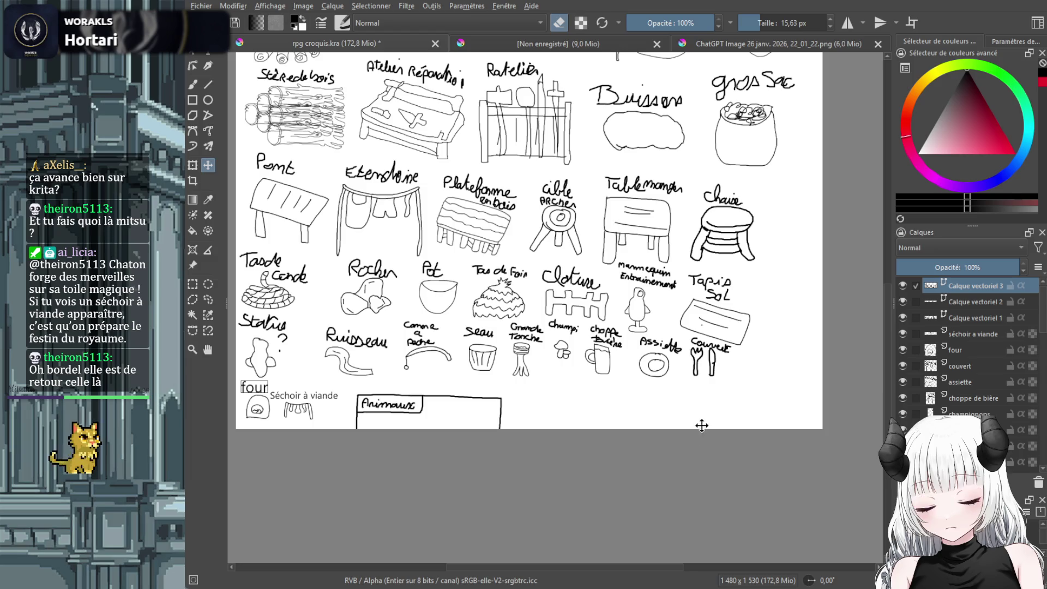
scroll(972, 401, down, 5)
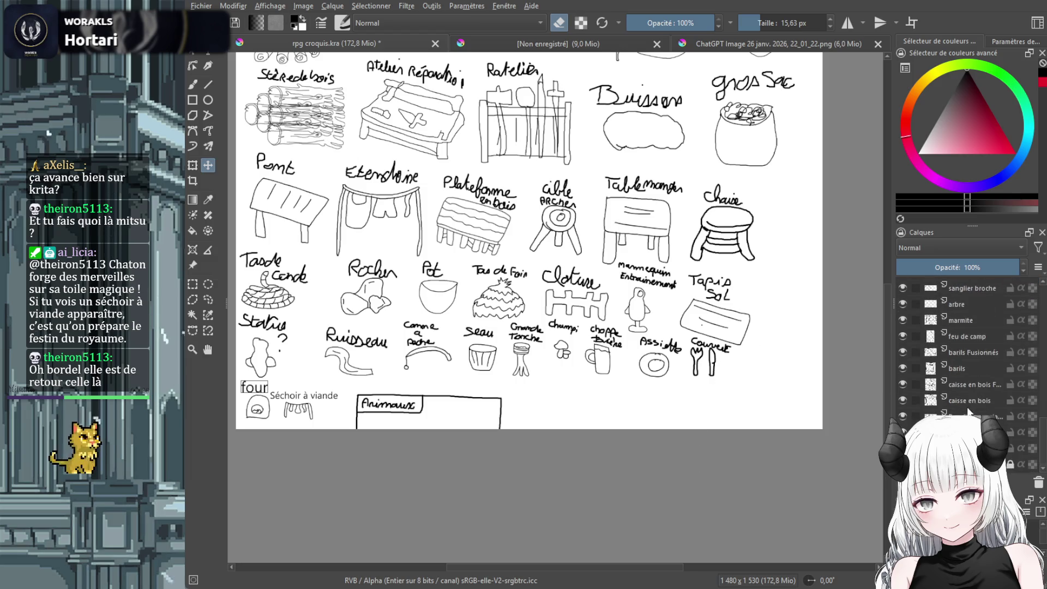
scroll(980, 355, up, 5)
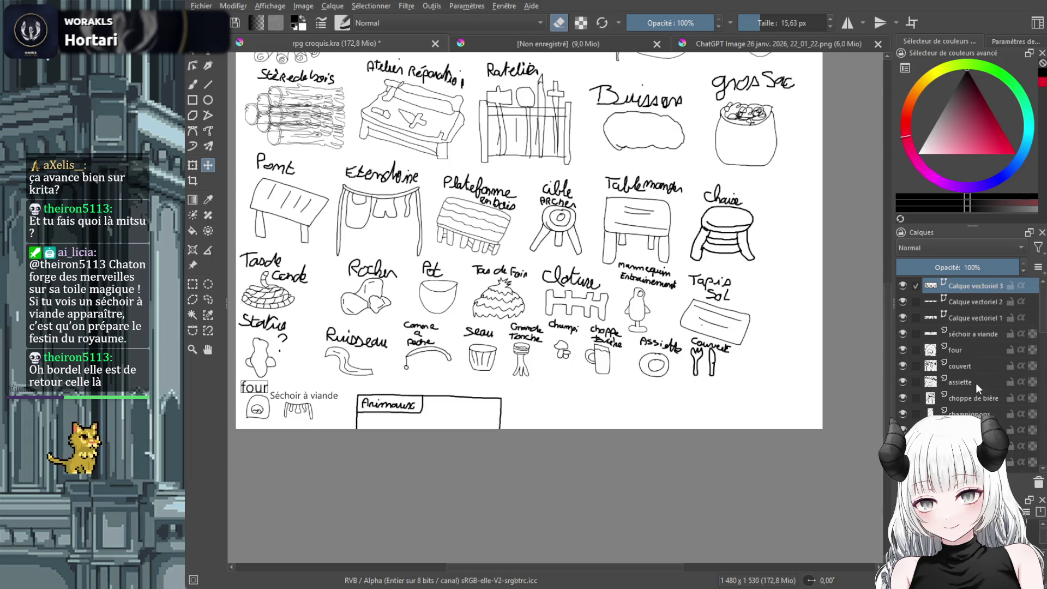
click(977, 364)
drag(706, 368, 713, 388)
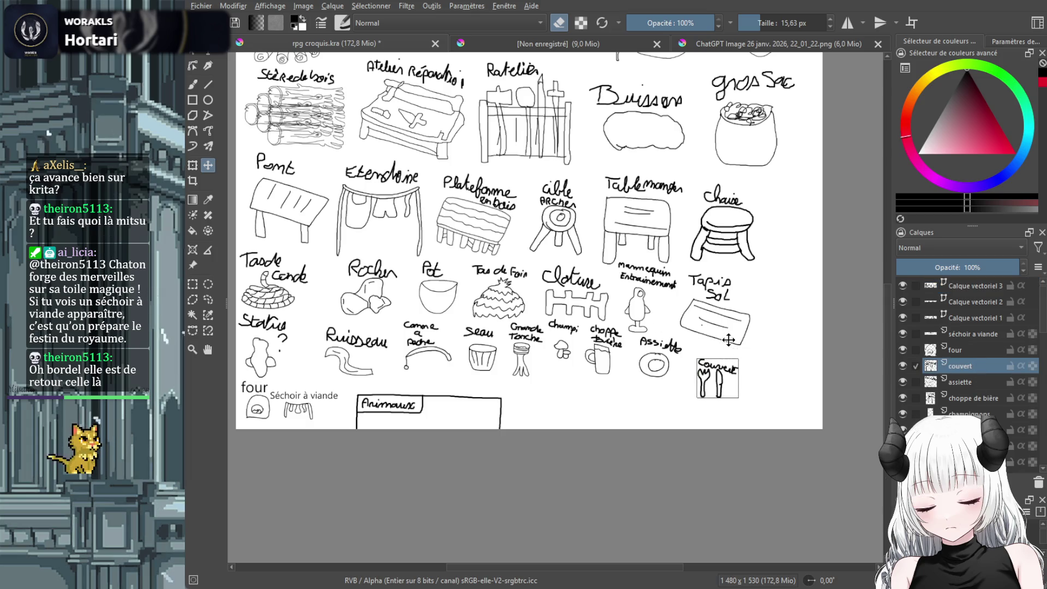
Erase the handwritten Couvert label with the freehand brush eraser
ctrl+scroll(756, 336, up, 3)
key(b)
mouse_move(721, 402)
mouse_down()
mouse_move(649, 390)
mouse_move(656, 384)
mouse_up()
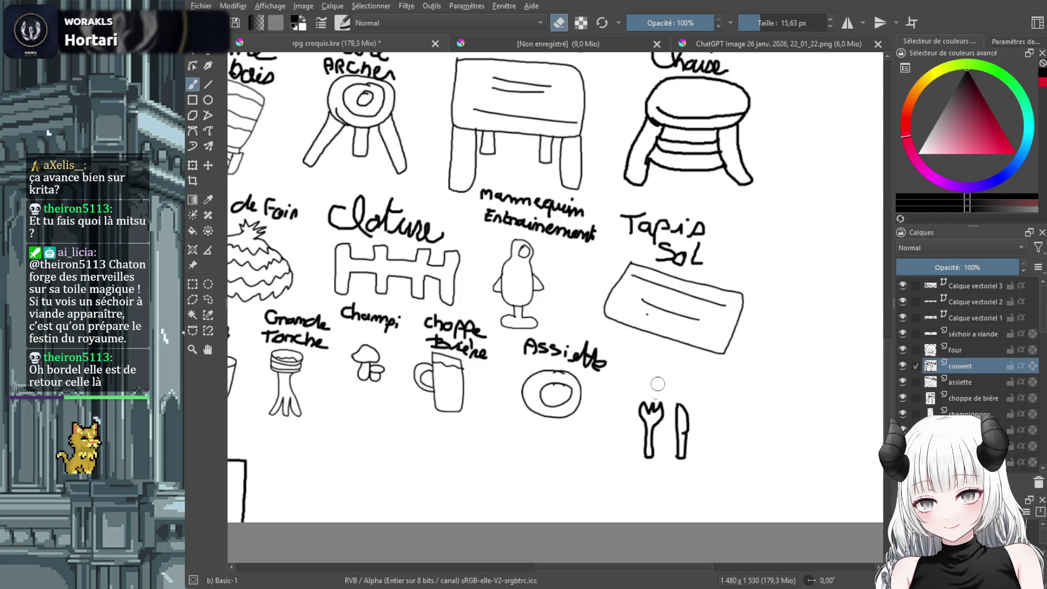
Place a typed 'Couverts' label above the fork and knife, then move the plate sketch lower
click(208, 52)
drag(617, 372, 711, 391)
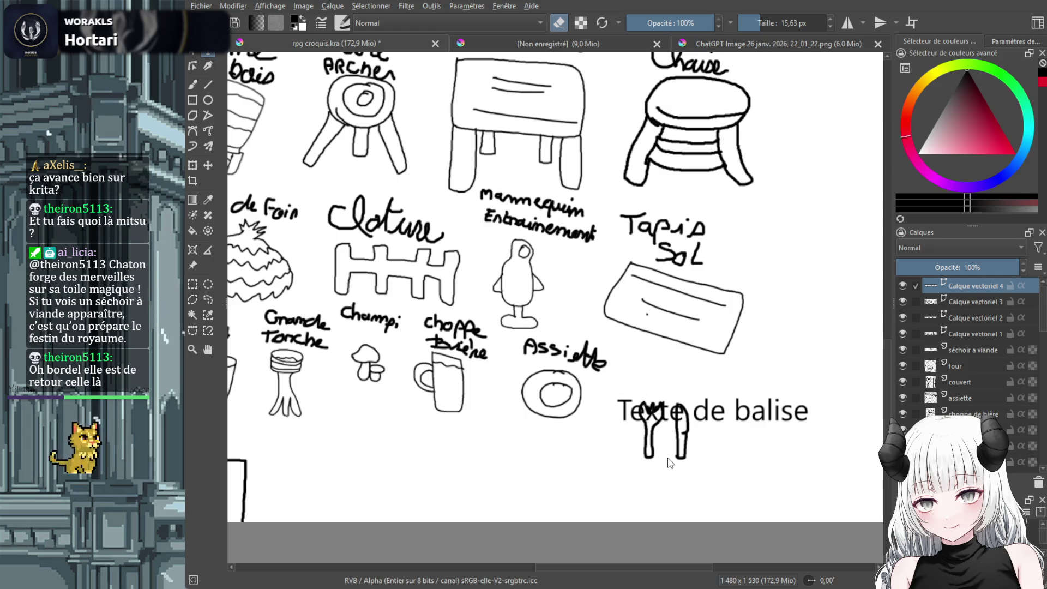
text(Couverts)
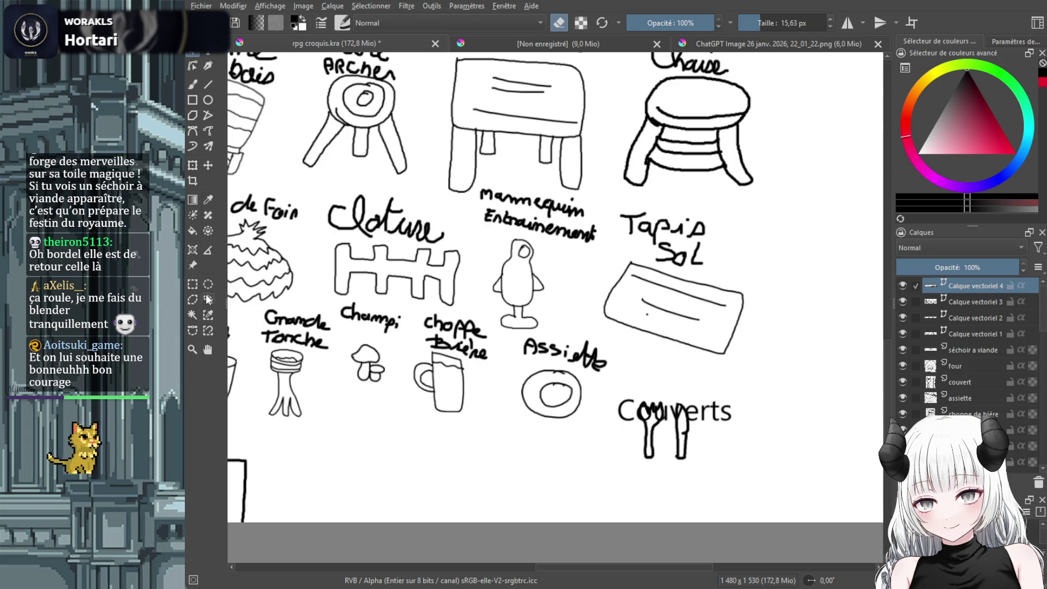
click(207, 166)
drag(697, 421, 693, 397)
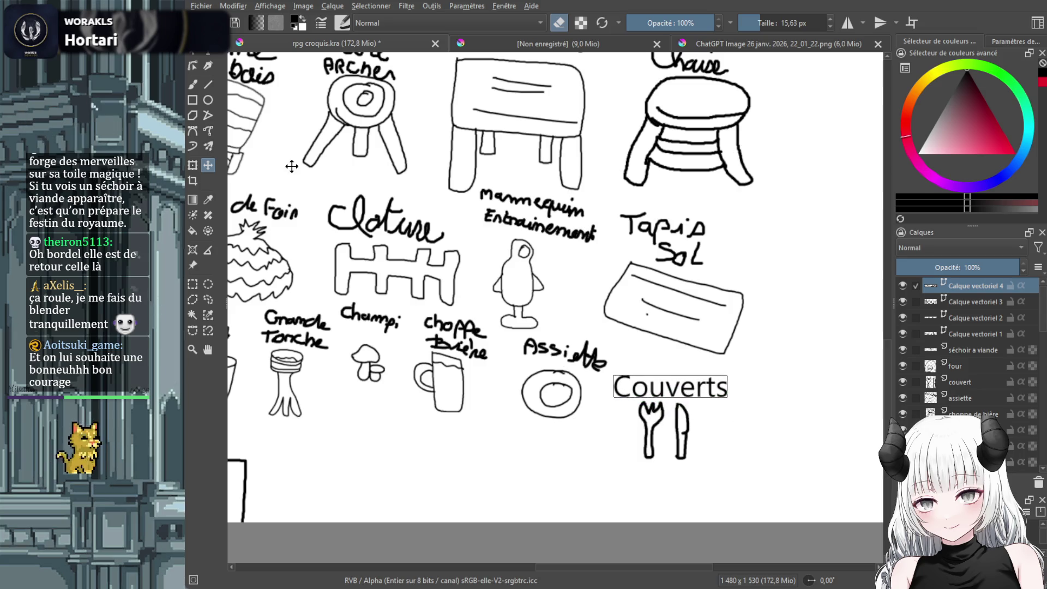
click(980, 393)
drag(562, 391, 553, 426)
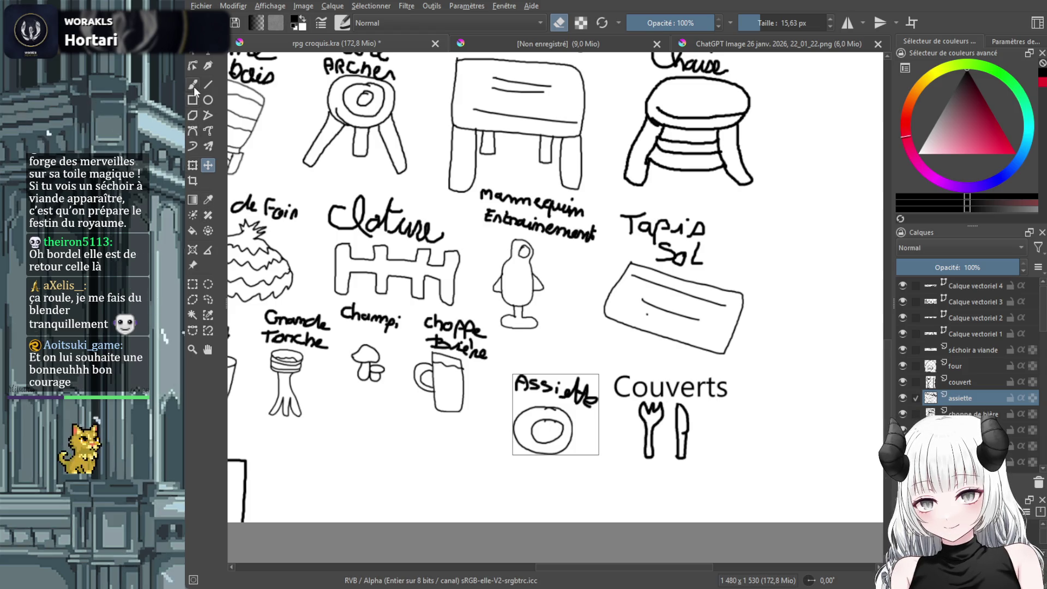
Swap the plate's handwriting for a typed 'Assiette' label above it, then shift the beer mug down-left
click(194, 86)
mouse_move(600, 401)
mouse_down()
mouse_move(520, 382)
mouse_move(573, 398)
mouse_up()
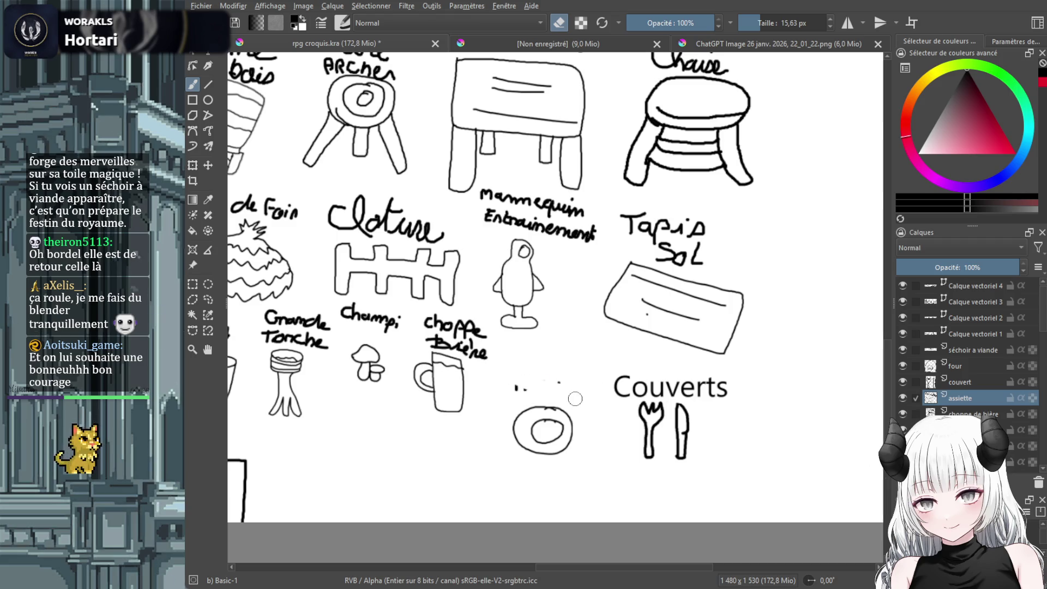
click(211, 52)
drag(525, 396, 593, 399)
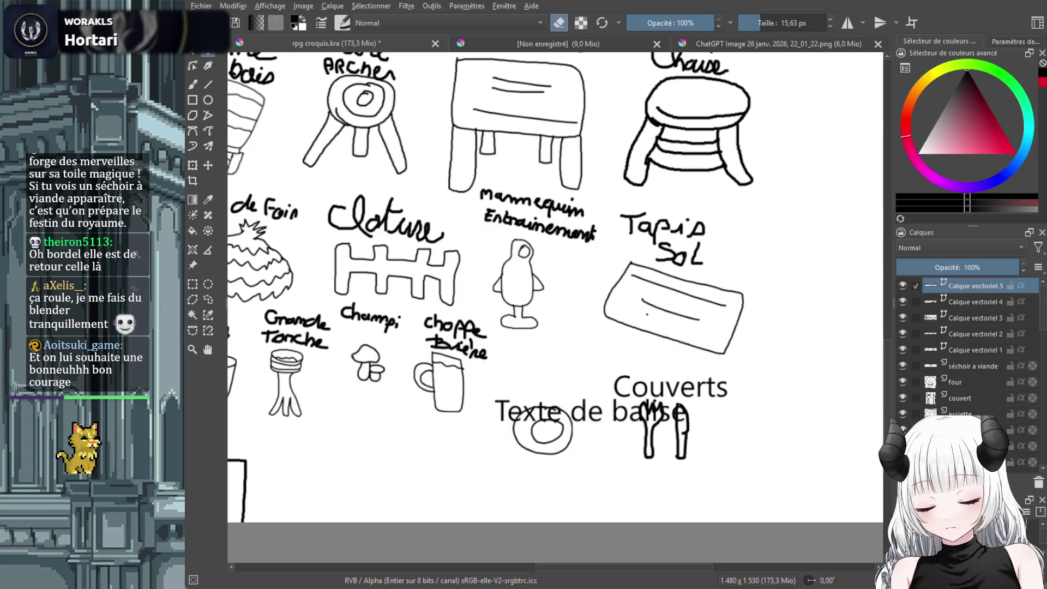
key(ctrl+s)
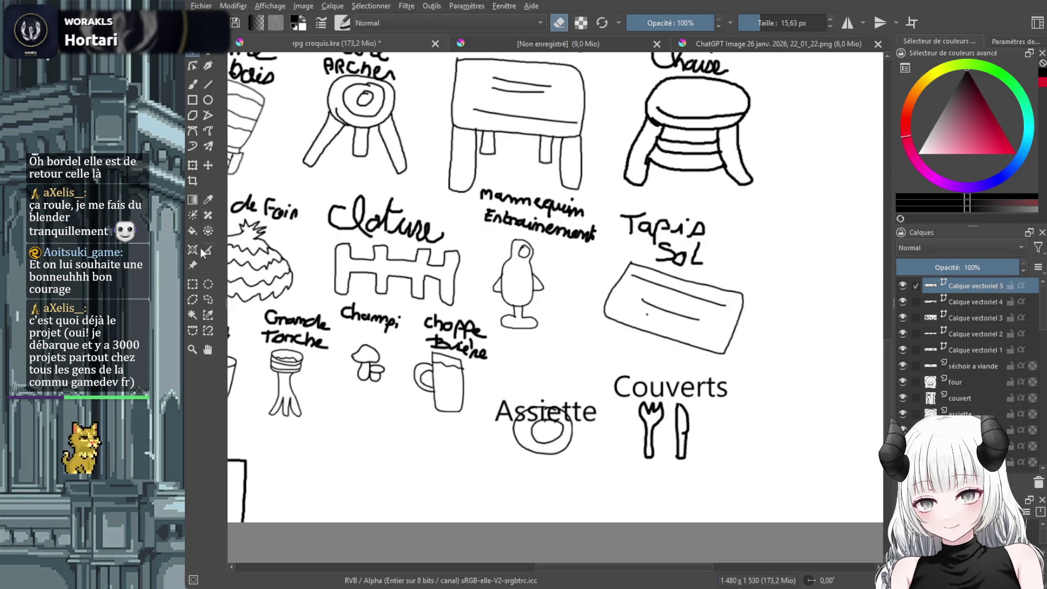
click(208, 167)
drag(572, 413, 568, 392)
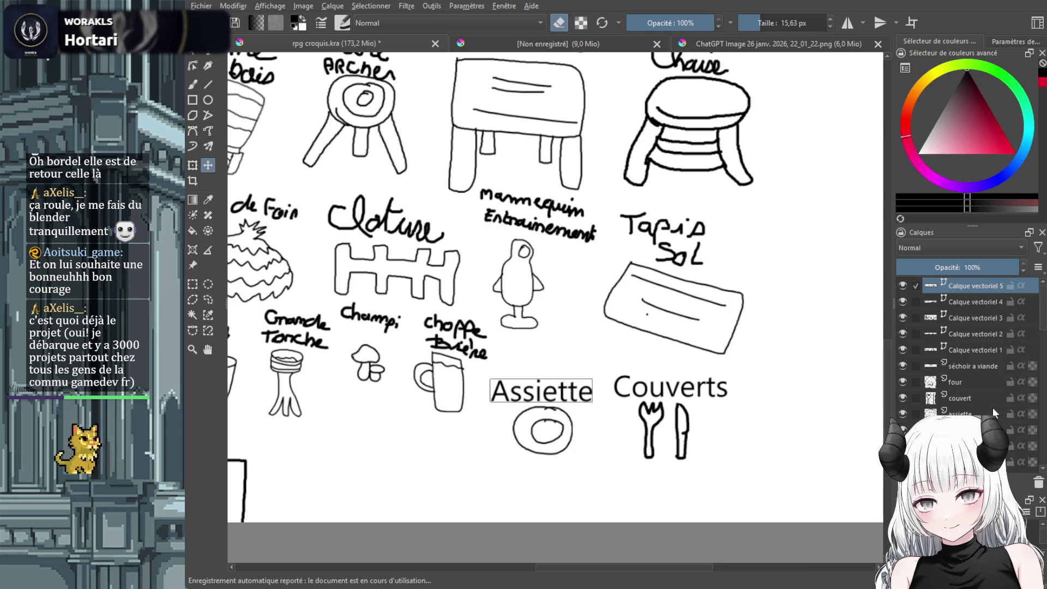
click(960, 430)
mouse_move(446, 379)
mouse_down()
mouse_move(434, 418)
mouse_move(437, 403)
mouse_up()
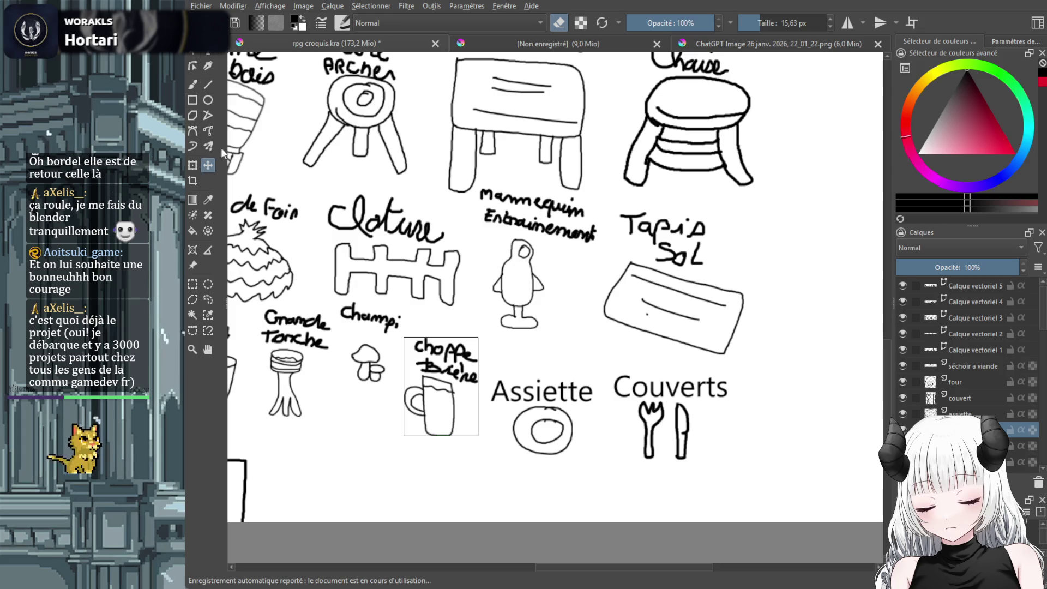
Erase the mug's handwritten label and type 'Choppe de bière' in its place
key(b)
mouse_move(479, 377)
mouse_down()
mouse_move(429, 364)
mouse_move(458, 349)
mouse_move(415, 347)
mouse_up()
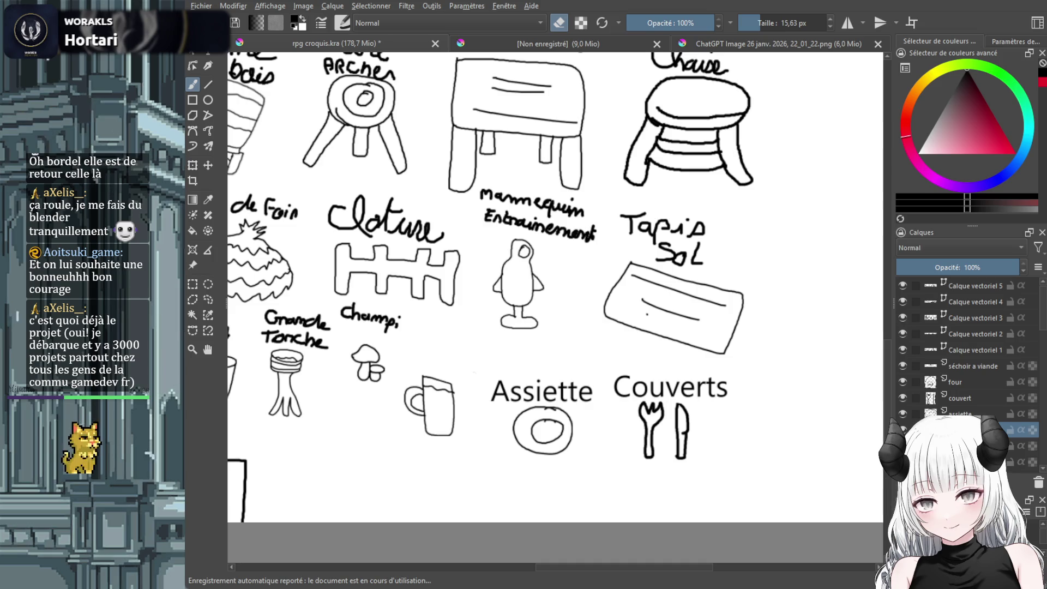
click(208, 51)
drag(480, 374, 480, 375)
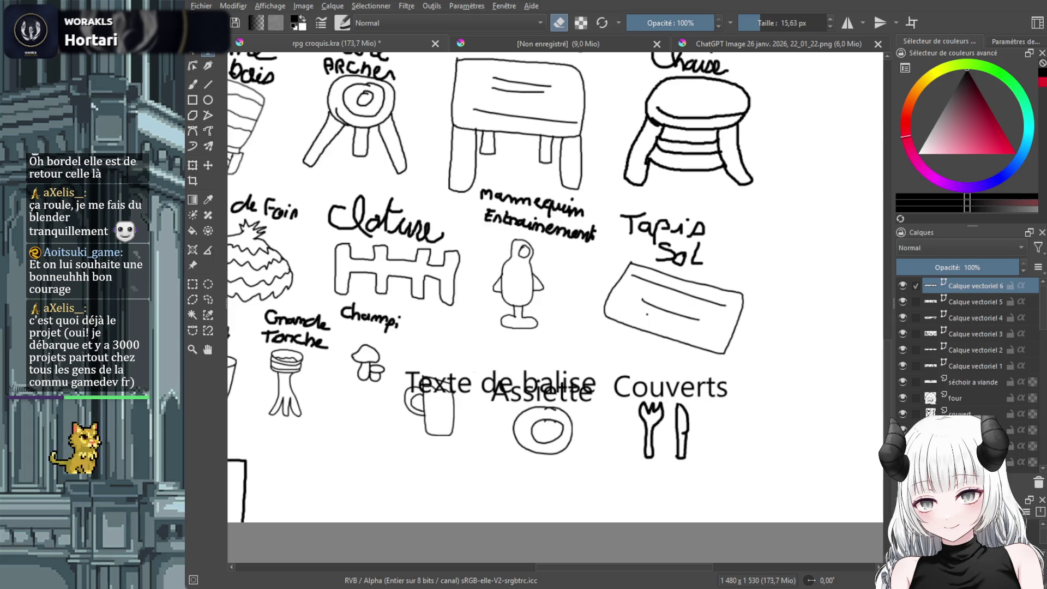
text(Choppe de bière)
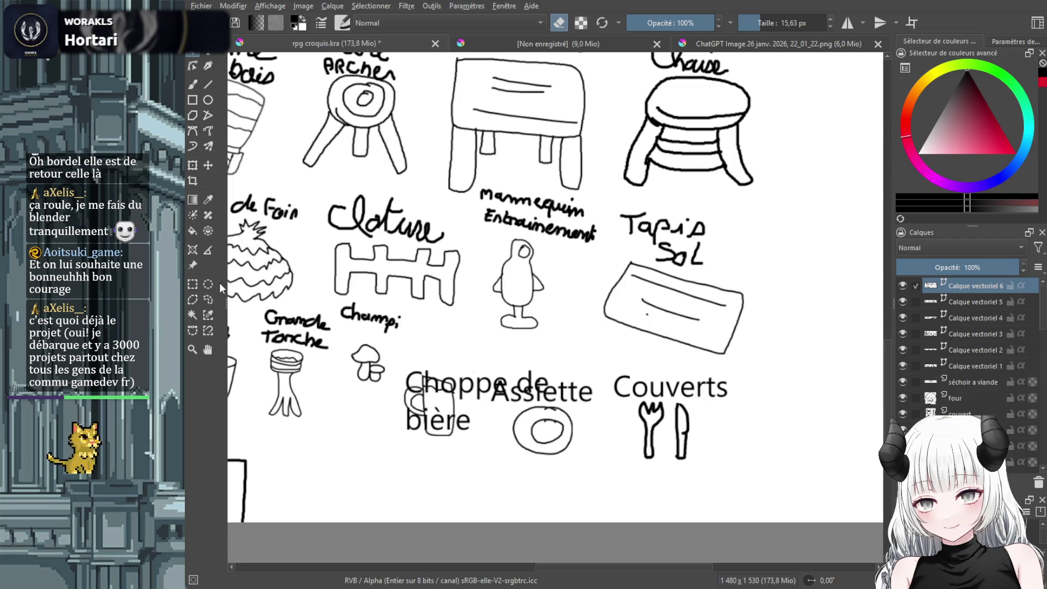
Move the 'Choppe de bière' label up above the mug and scale it down
click(208, 165)
drag(451, 385, 450, 328)
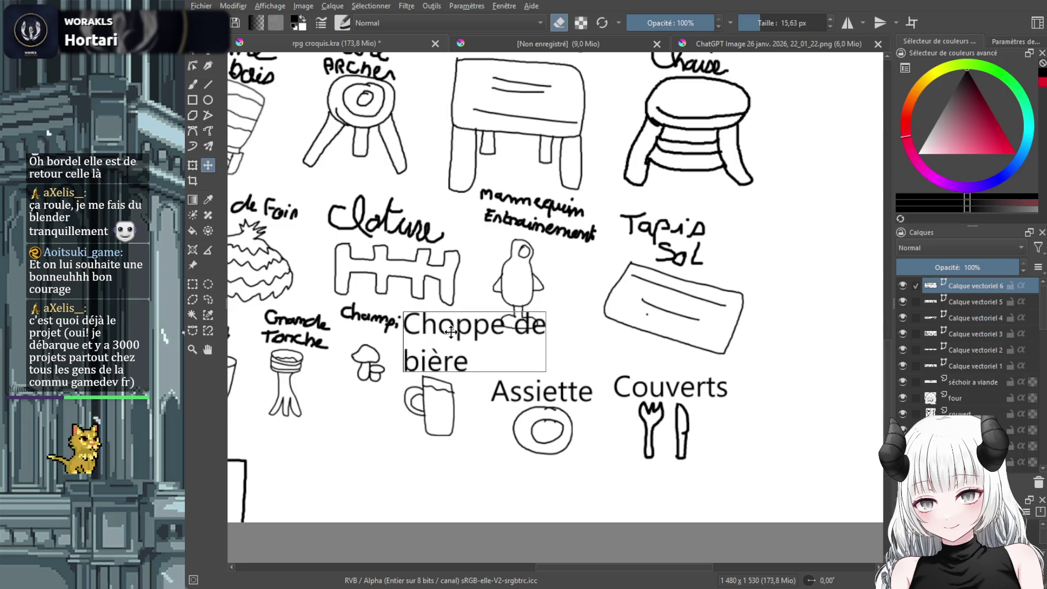
click(193, 167)
mouse_move(404, 315)
mouse_down()
mouse_move(452, 342)
mouse_move(411, 346)
mouse_up()
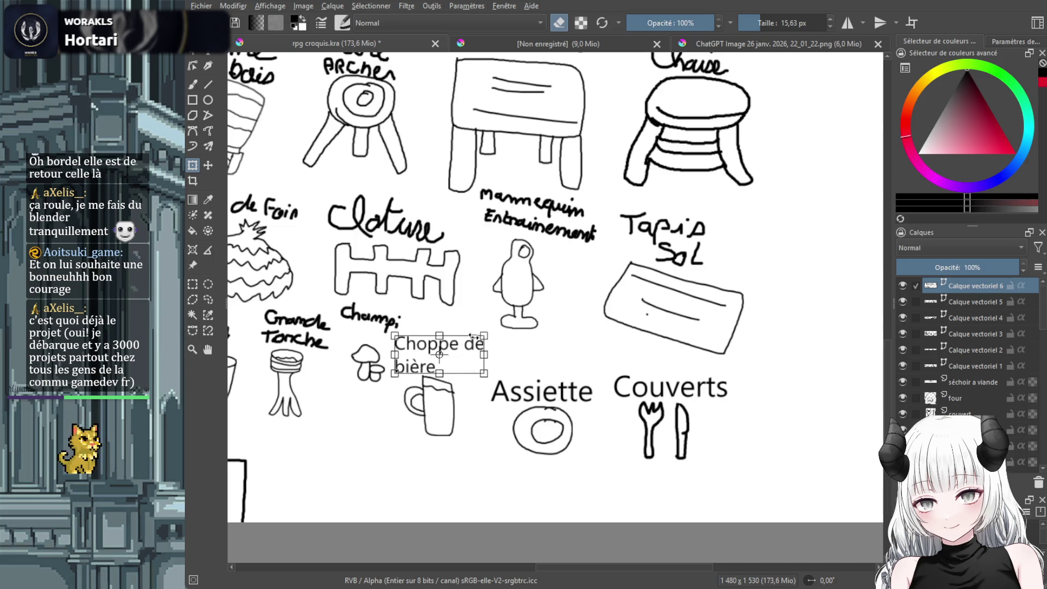
Erase the mushroom's handwritten Champi label on its layer
click(189, 85)
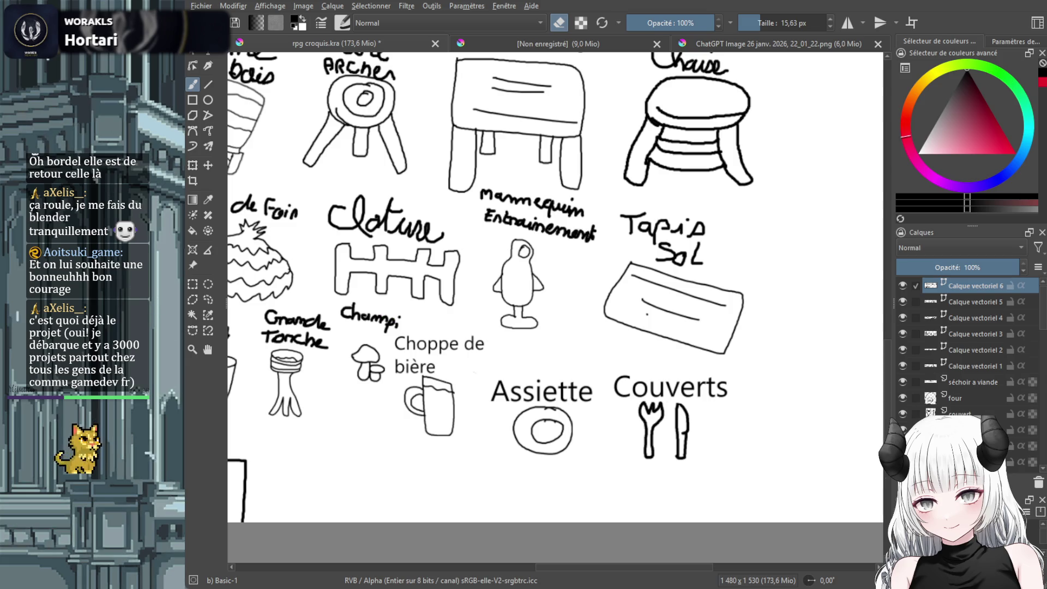
click(976, 462)
drag(405, 322, 344, 307)
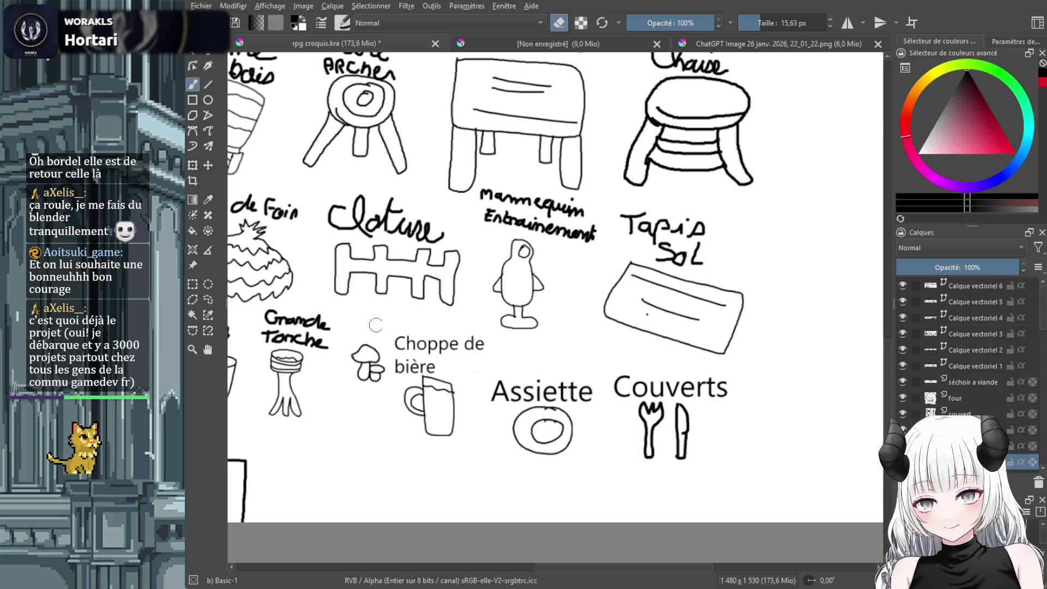
Add a typed 'Champi' label near the mushroom and move it down to the lower left
key(s)
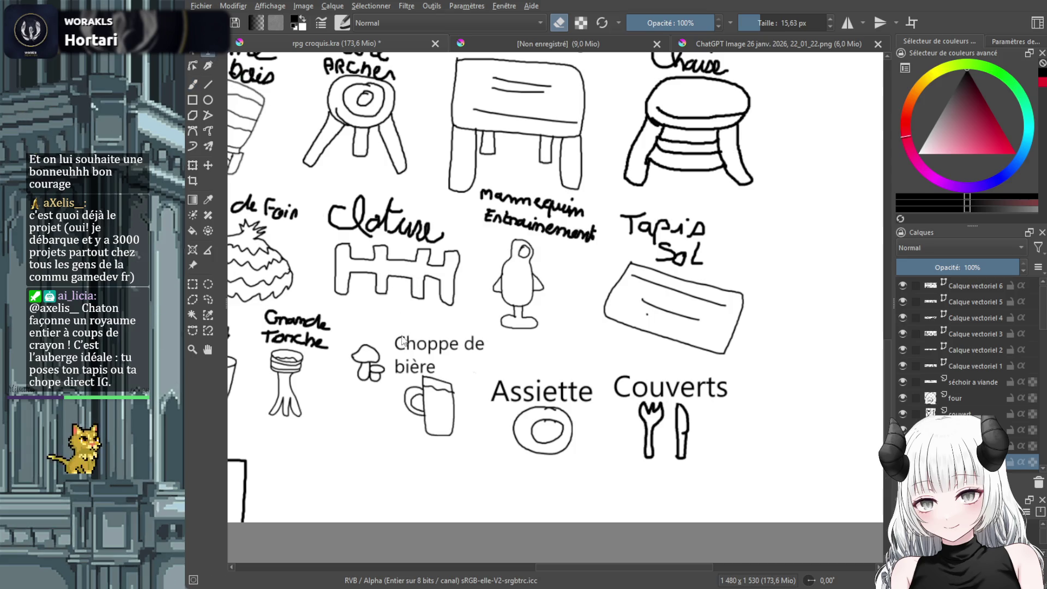
mouse_move(339, 308)
mouse_down()
mouse_move(355, 324)
mouse_move(388, 330)
mouse_up()
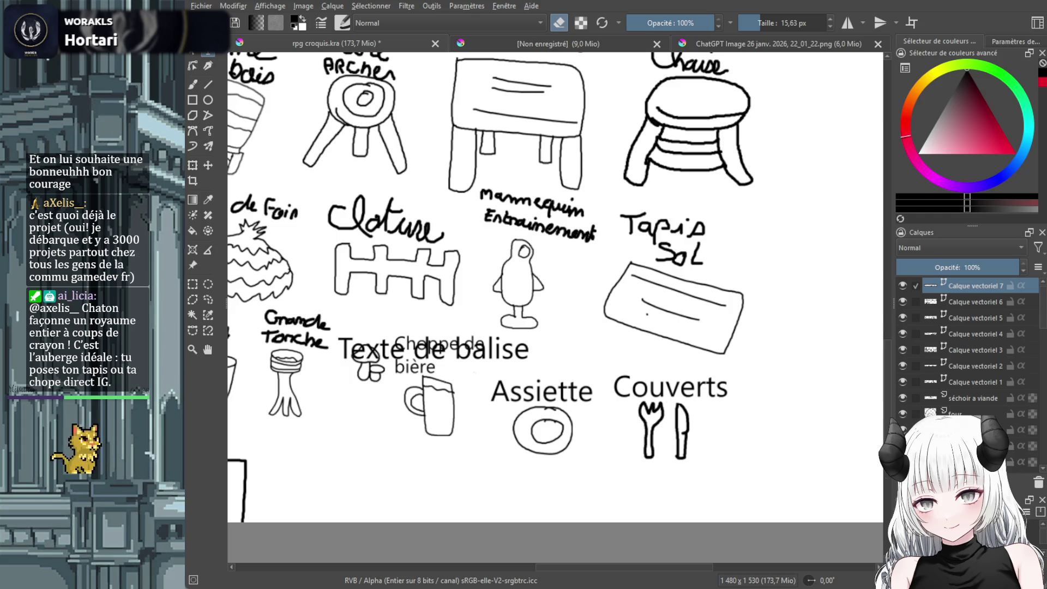
text(Champi)
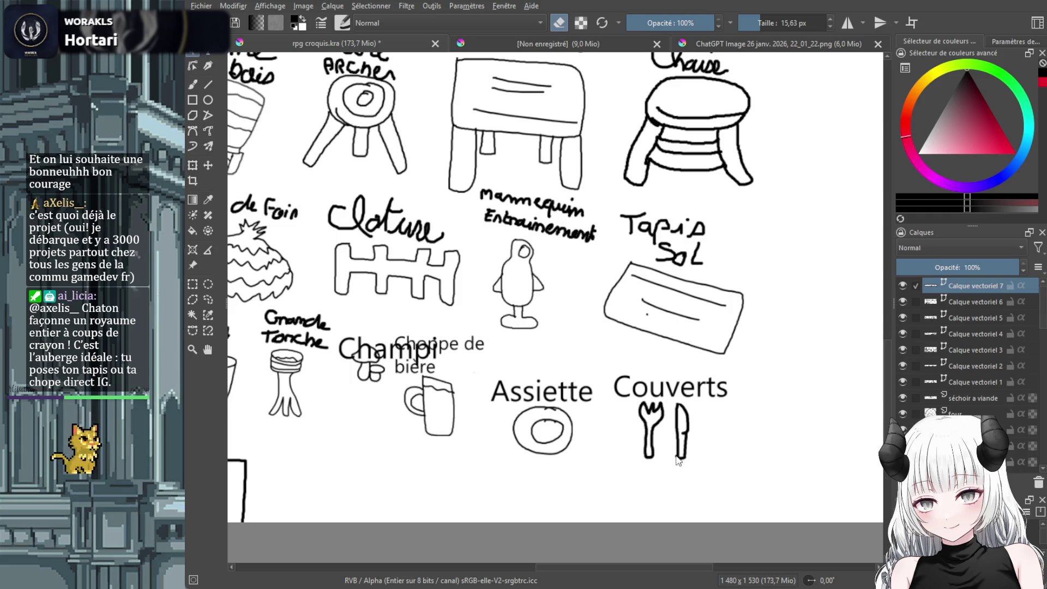
click(208, 165)
drag(397, 353, 383, 330)
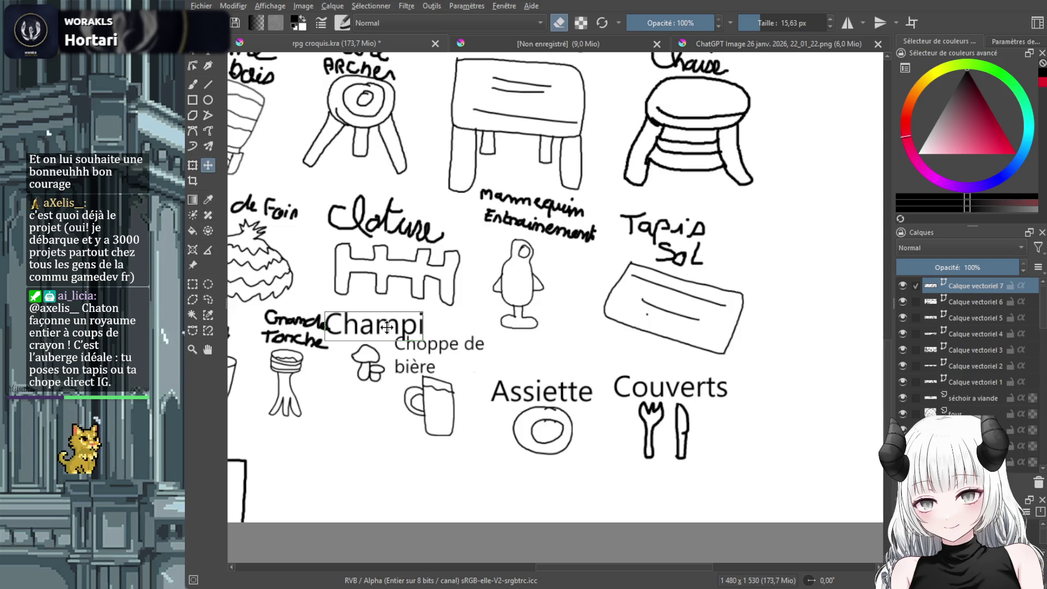
mouse_move(385, 327)
mouse_down()
mouse_move(363, 469)
mouse_move(365, 448)
mouse_up()
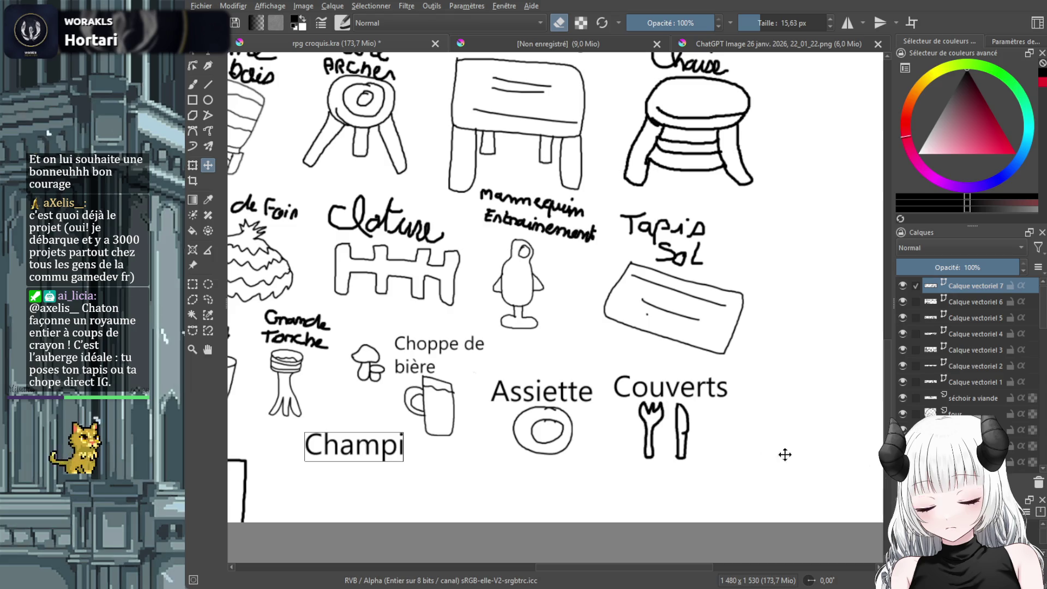
Move the mushroom sketch down below the Champi label
scroll(989, 381, down, 1)
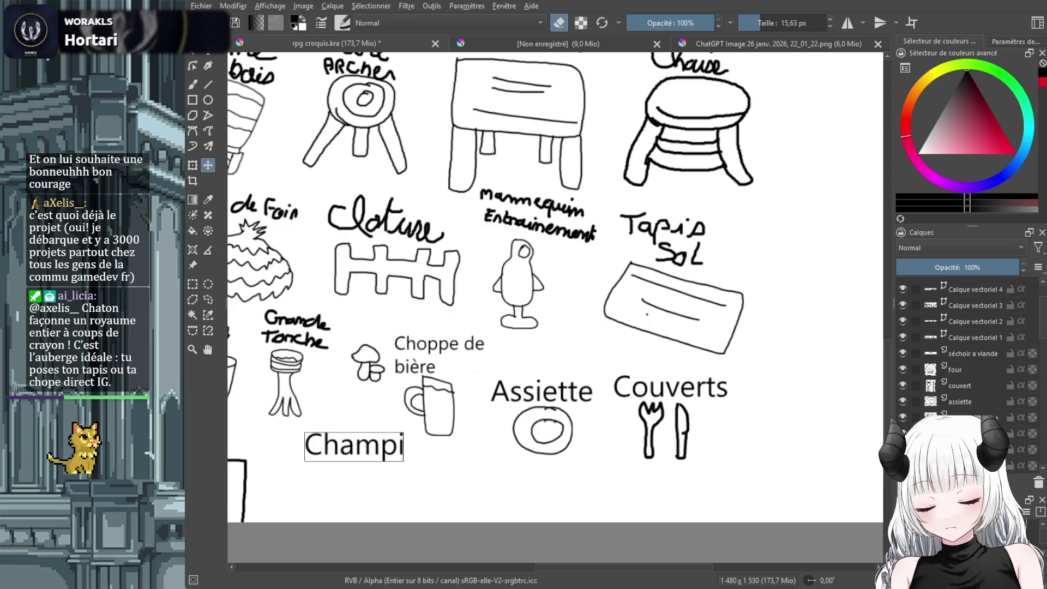
click(971, 433)
drag(371, 419, 358, 490)
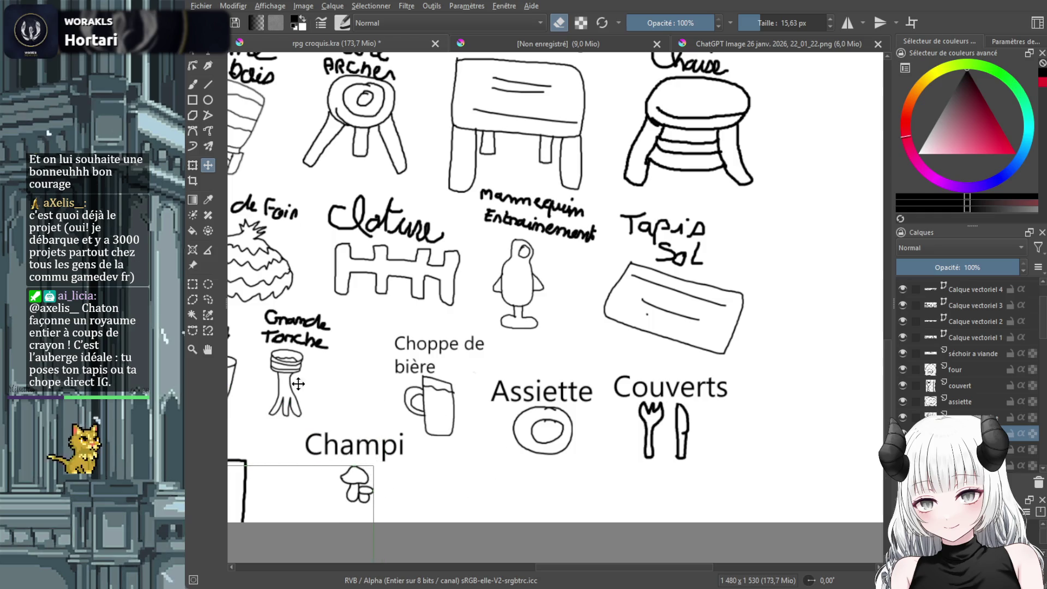
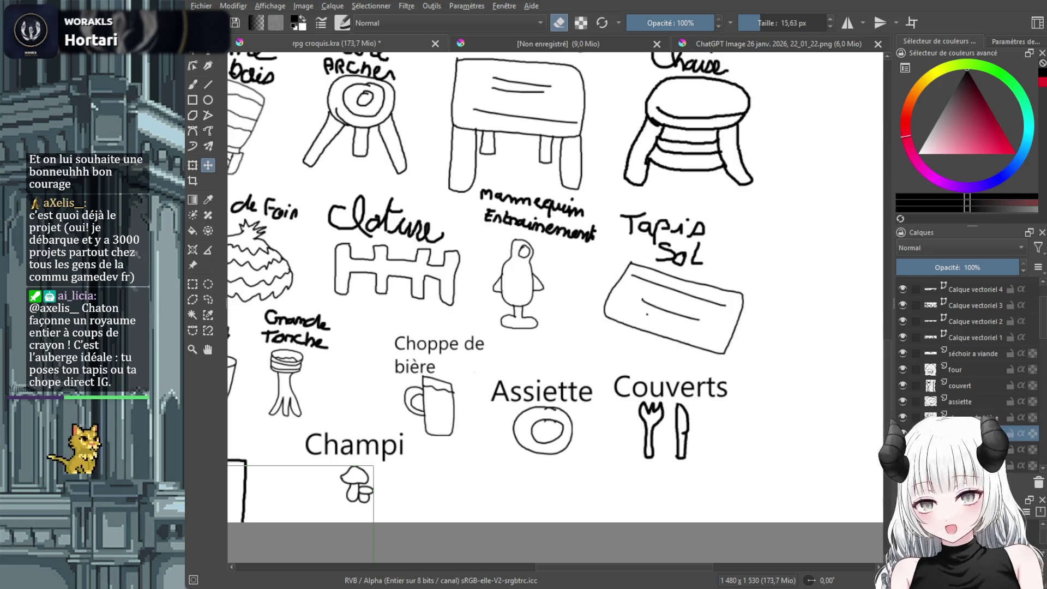
Zoom out to see the whole rpg croquis sketch sheet, then switch to the forest camp reference image
key(minus)
key(minus)
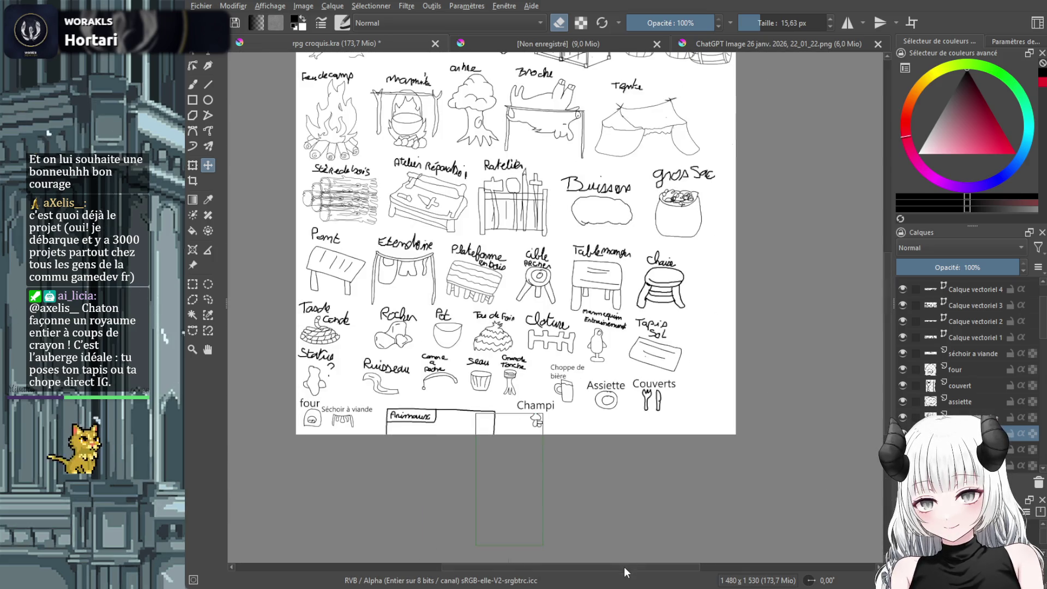
drag(624, 567, 609, 570)
scroll(888, 328, up, 3)
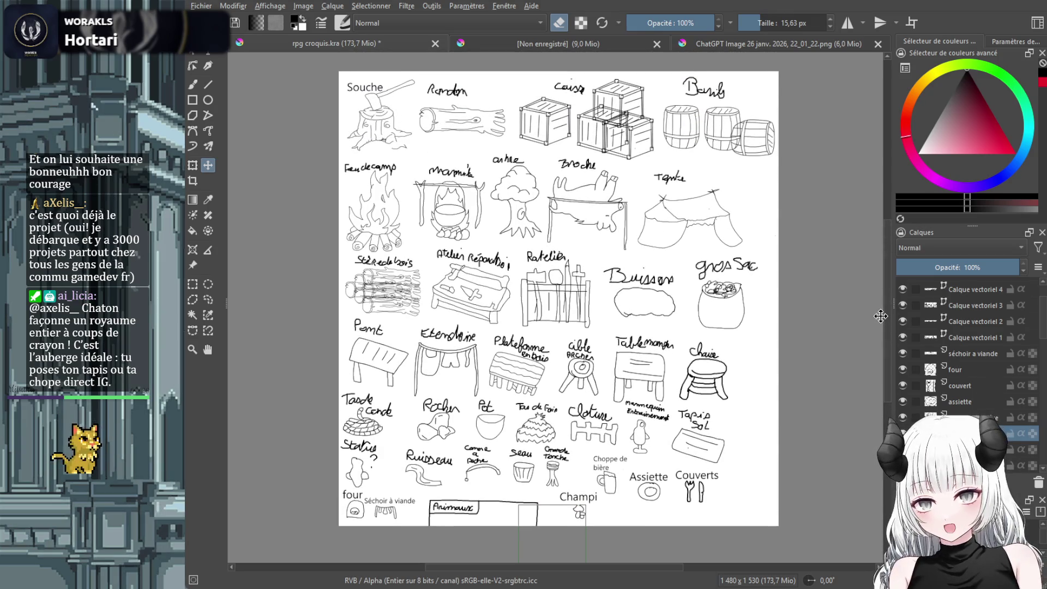
click(774, 45)
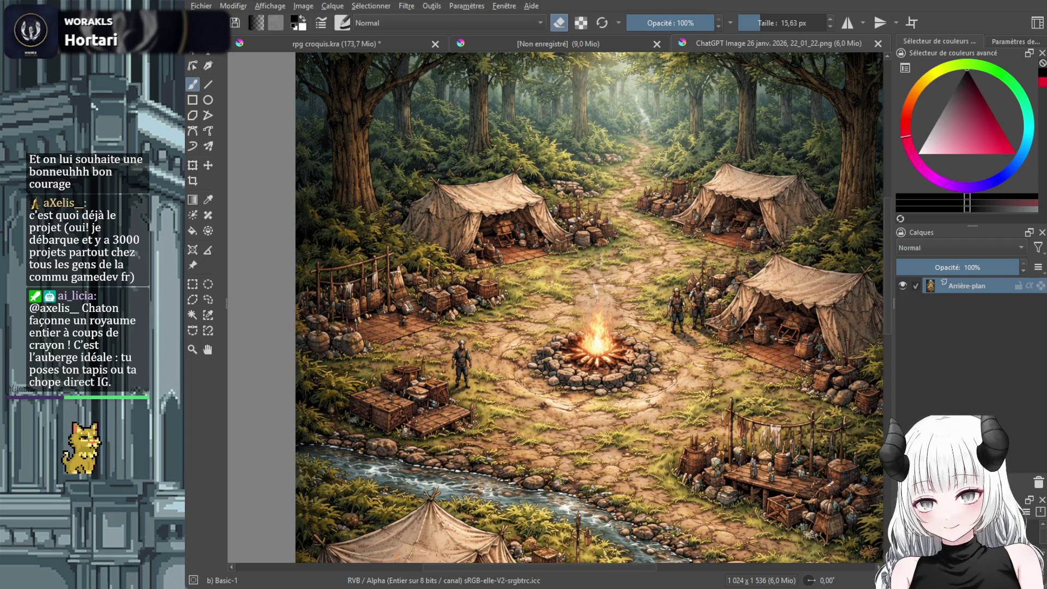
Zoom into the forest camp reference and pan over the tents, then return to rpg croquis.kra
scroll(546, 297, up, 2)
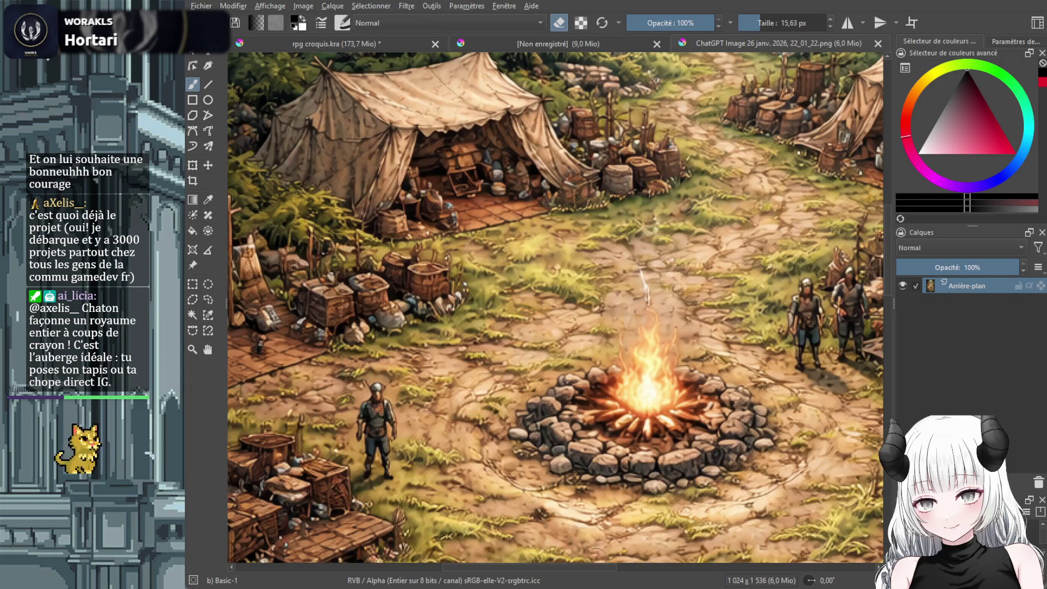
drag(622, 571, 565, 571)
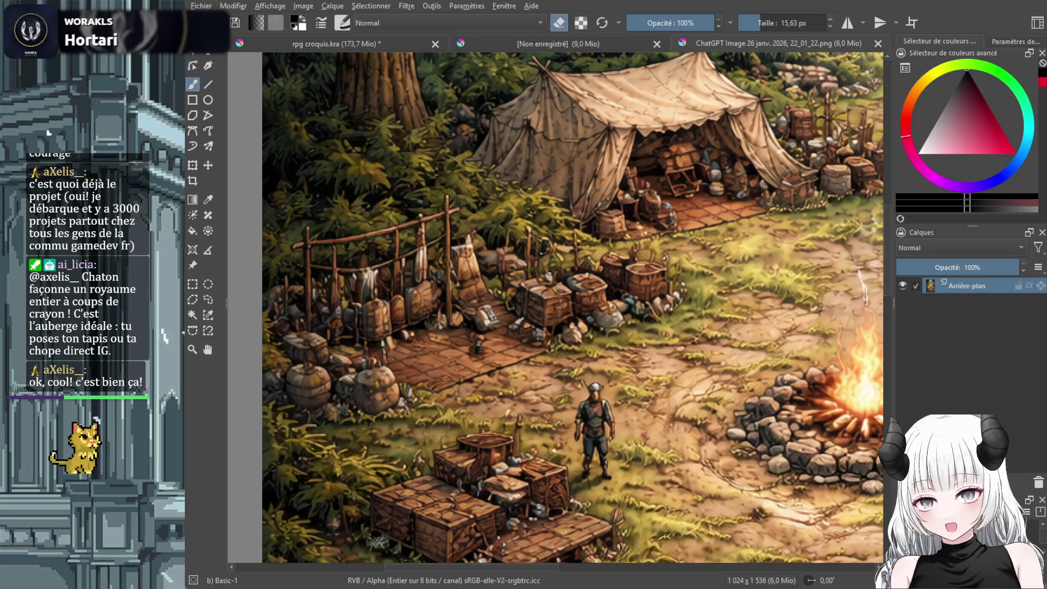
mouse_move(545, 569)
mouse_down()
mouse_move(720, 572)
mouse_move(597, 572)
mouse_move(648, 581)
mouse_up()
scroll(657, 335, down, 5)
scroll(889, 347, down, 1)
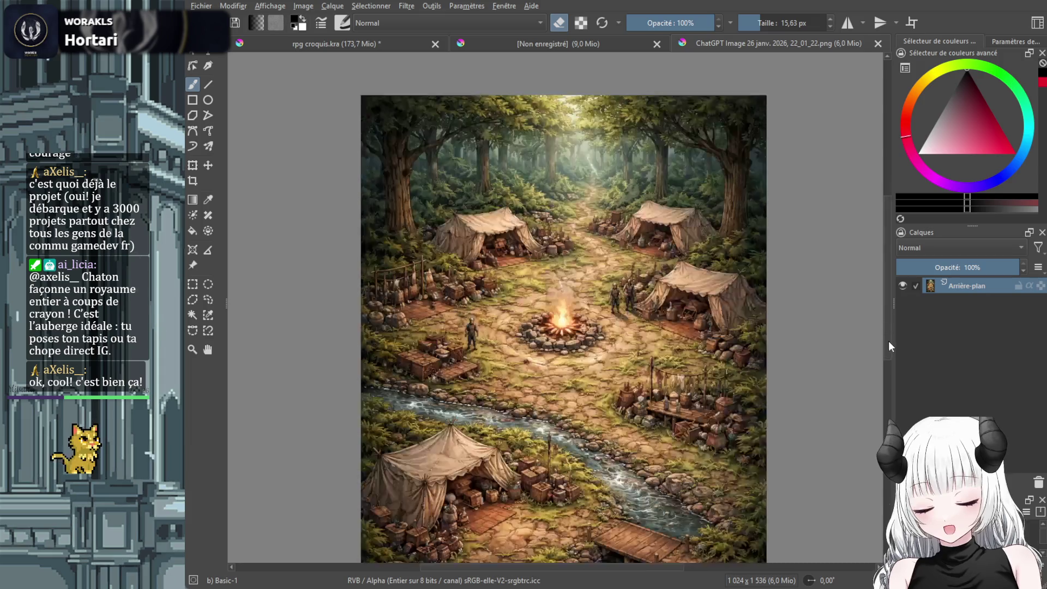
scroll(889, 347, down, 3)
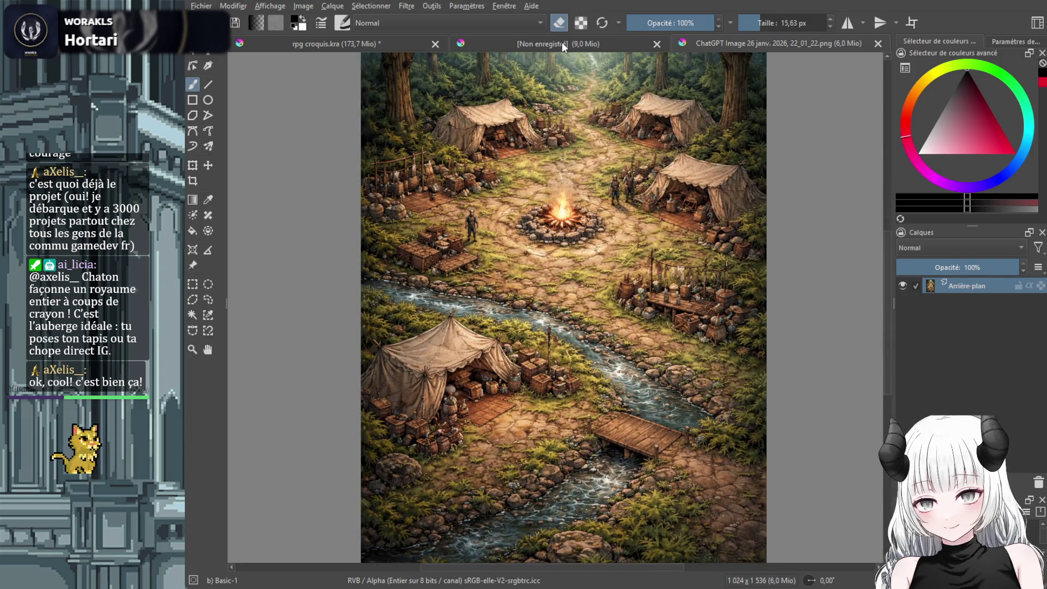
click(561, 41)
key(ctrl+shift+Tab)
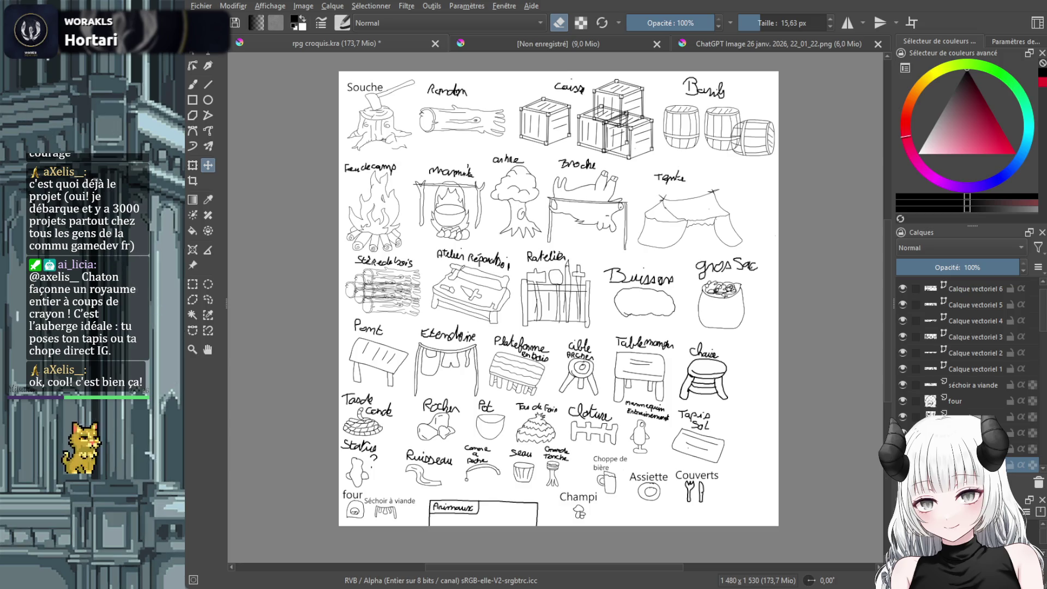
Erase the handwritten torch label on the grande torche layer
scroll(600, 467, up, 1)
scroll(601, 467, up, 2)
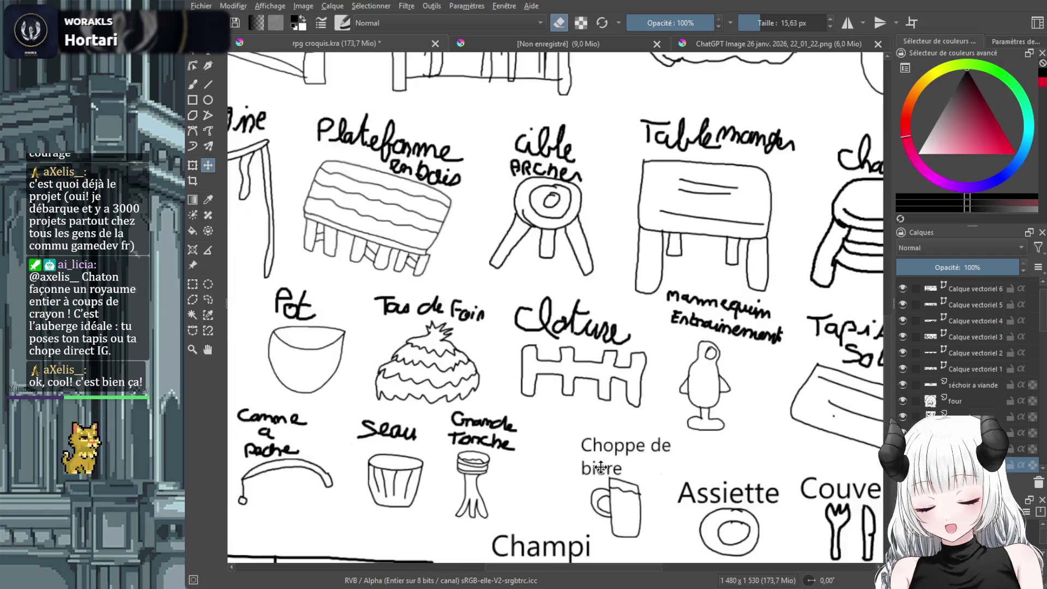
scroll(600, 467, down, 1)
scroll(694, 315, down, 2)
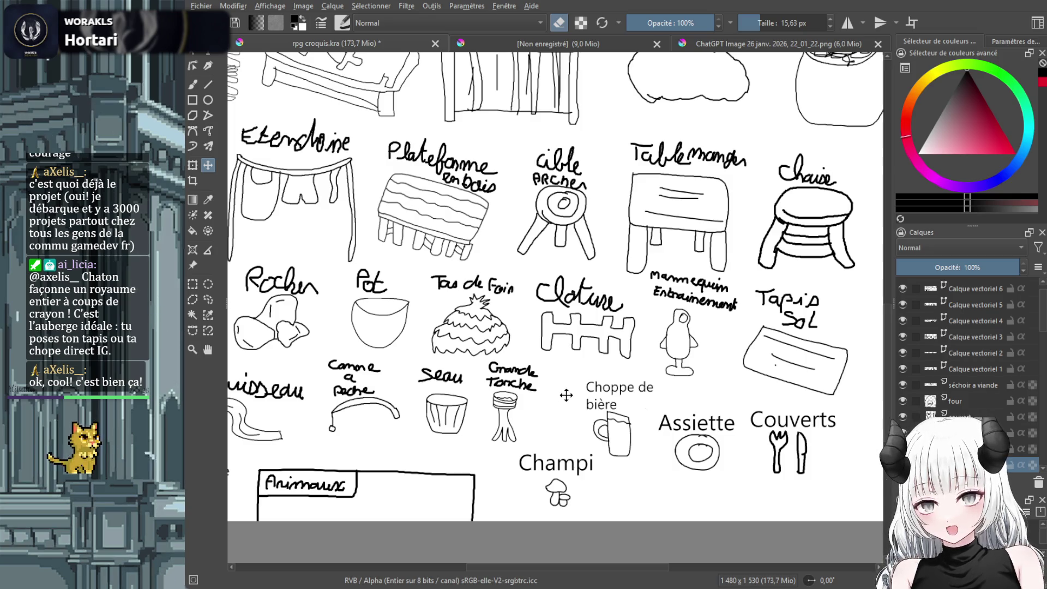
scroll(965, 377, down, 1)
scroll(966, 377, down, 1)
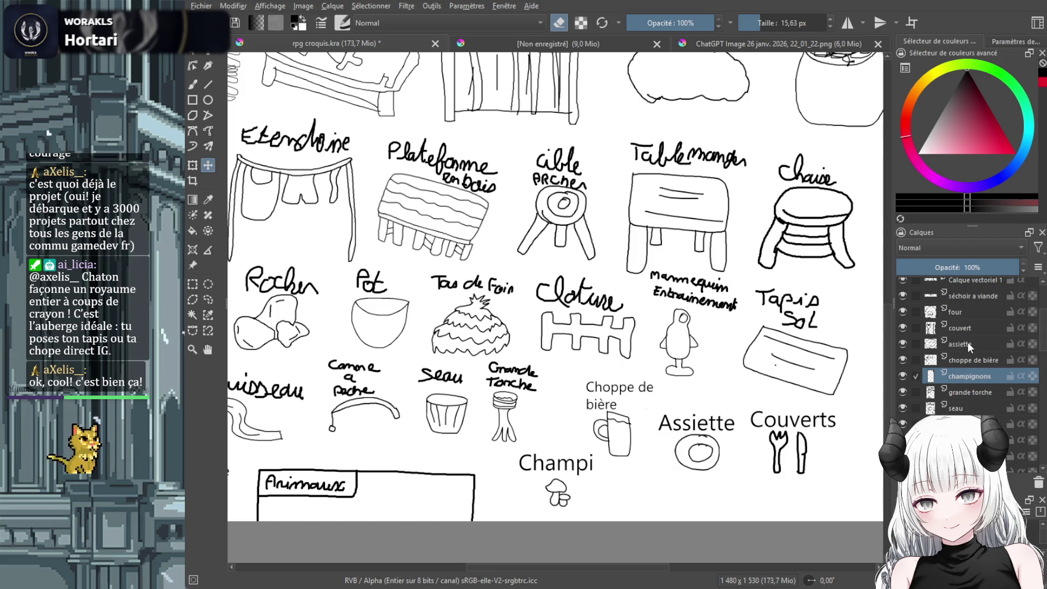
click(980, 393)
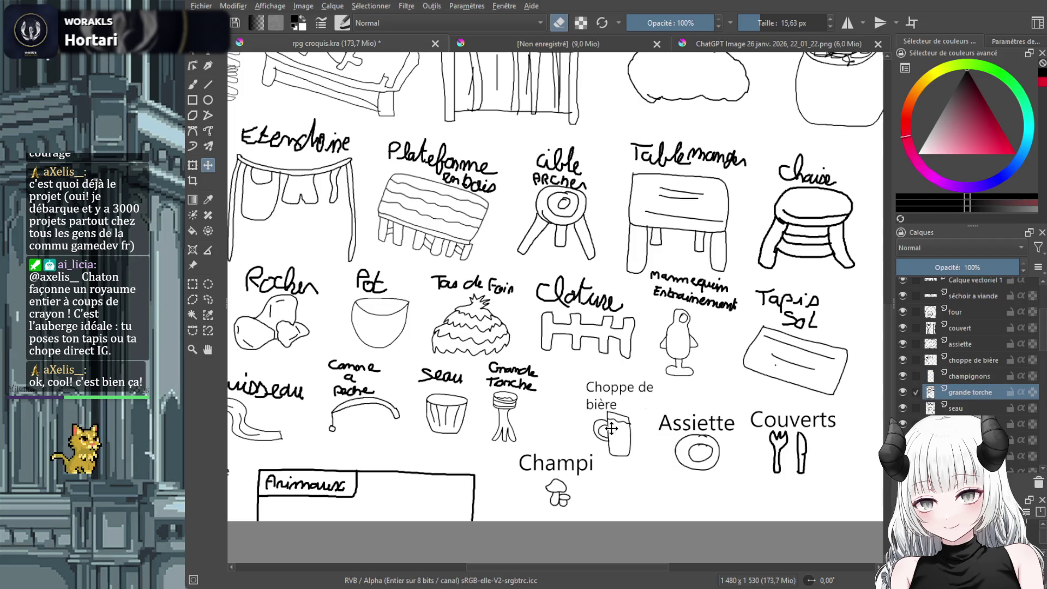
key(b)
mouse_move(540, 387)
mouse_down()
mouse_move(507, 386)
mouse_move(492, 379)
mouse_move(518, 371)
mouse_move(491, 370)
mouse_move(538, 367)
mouse_up()
Add a typed 'Grande torche' label, move it above the torch and shrink it
key(t)
drag(475, 360, 555, 388)
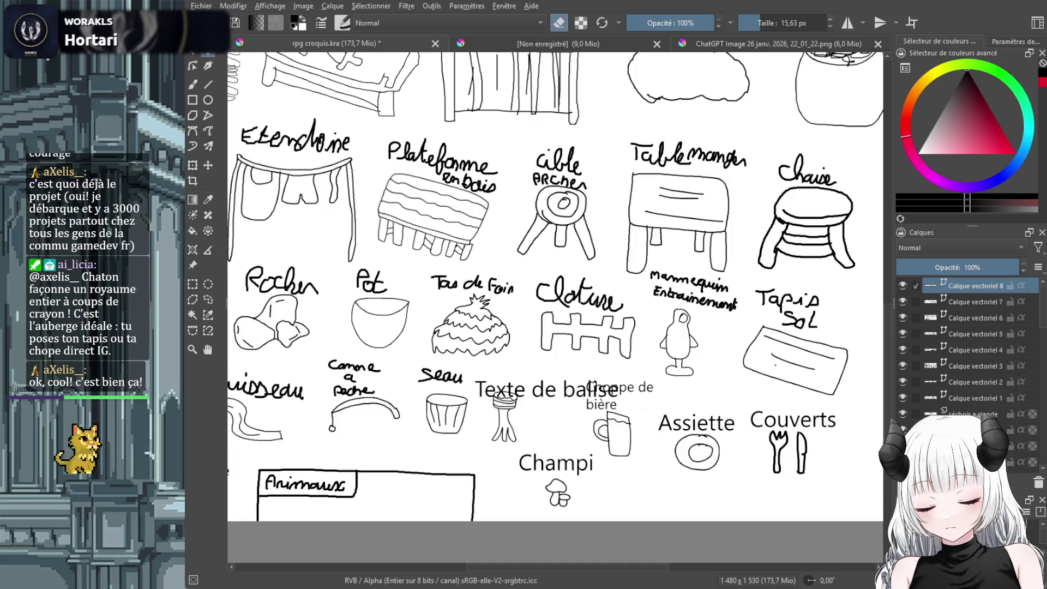
text(Grande torche)
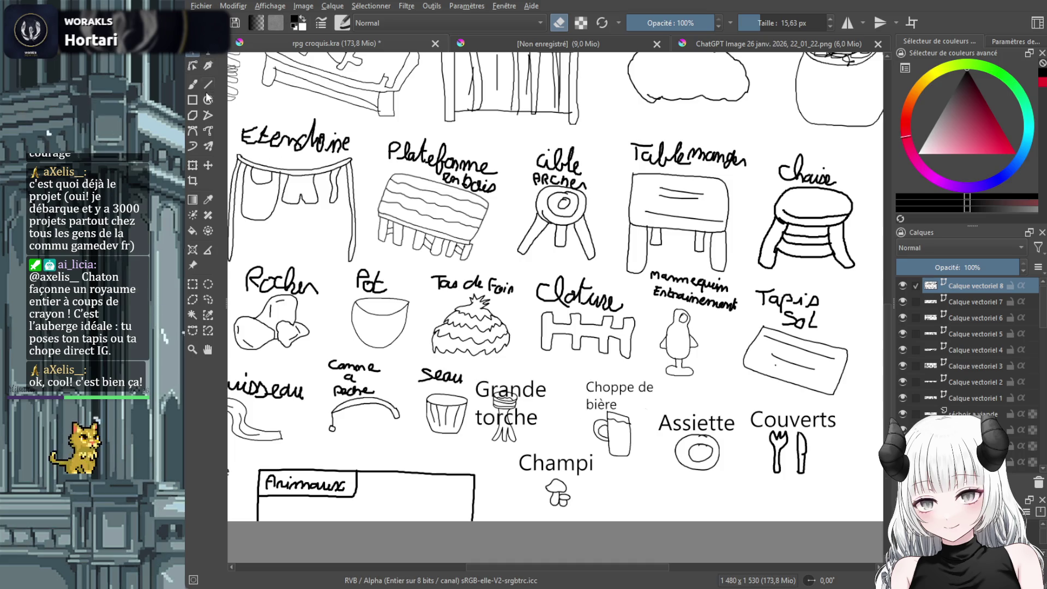
click(208, 166)
drag(527, 417, 526, 385)
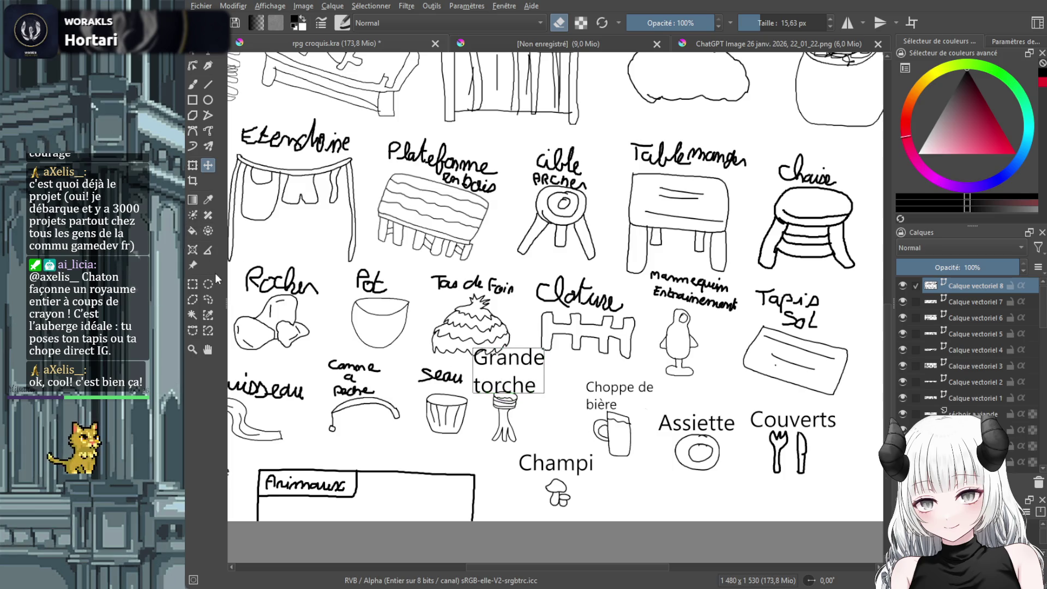
click(192, 164)
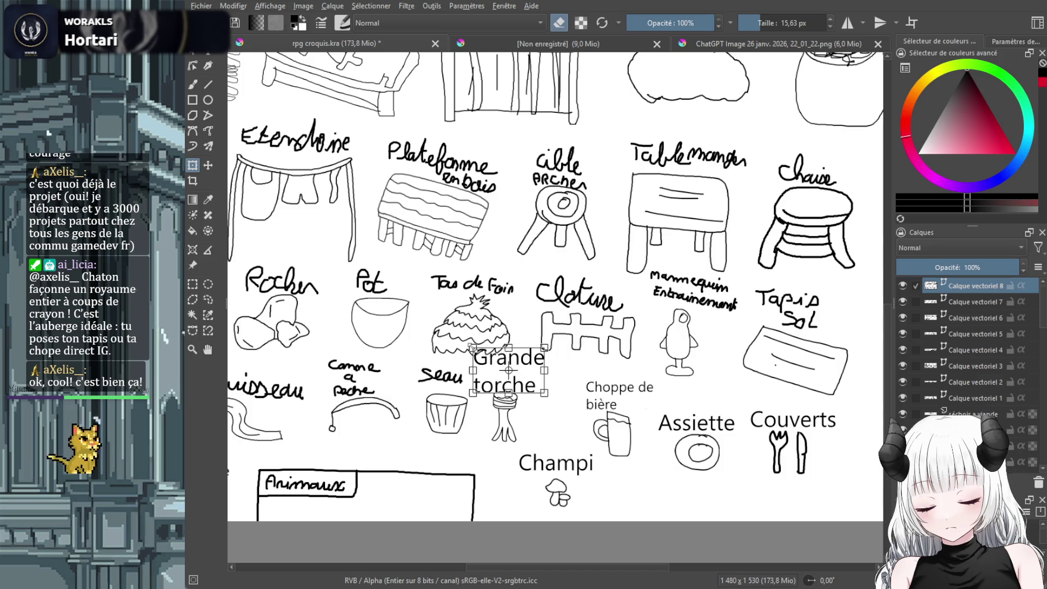
drag(473, 348, 497, 369)
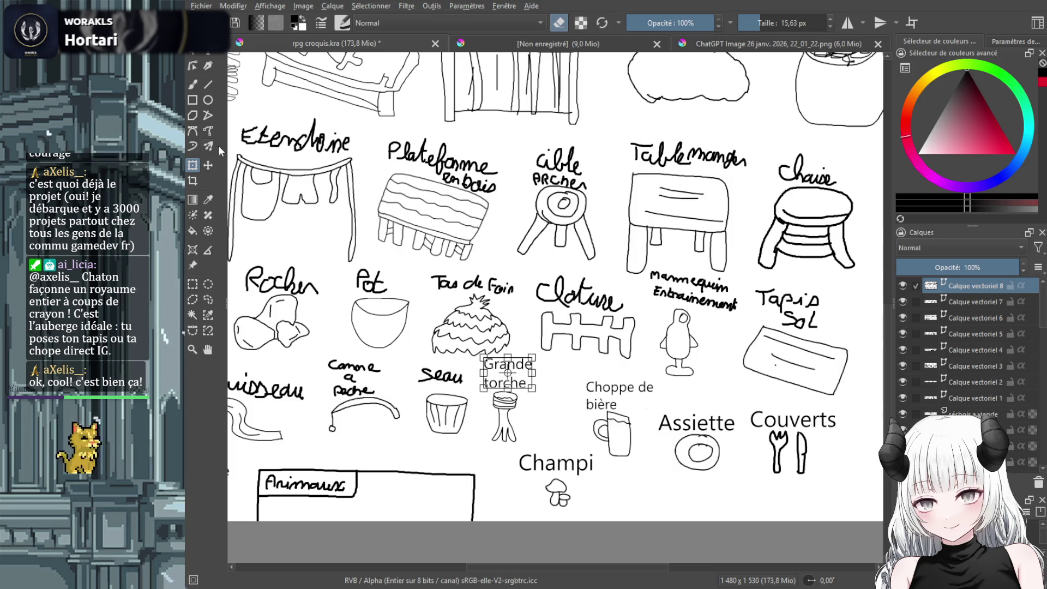
Erase the handwritten Seau label above the bucket on the seau layer
scroll(952, 414, down, 3)
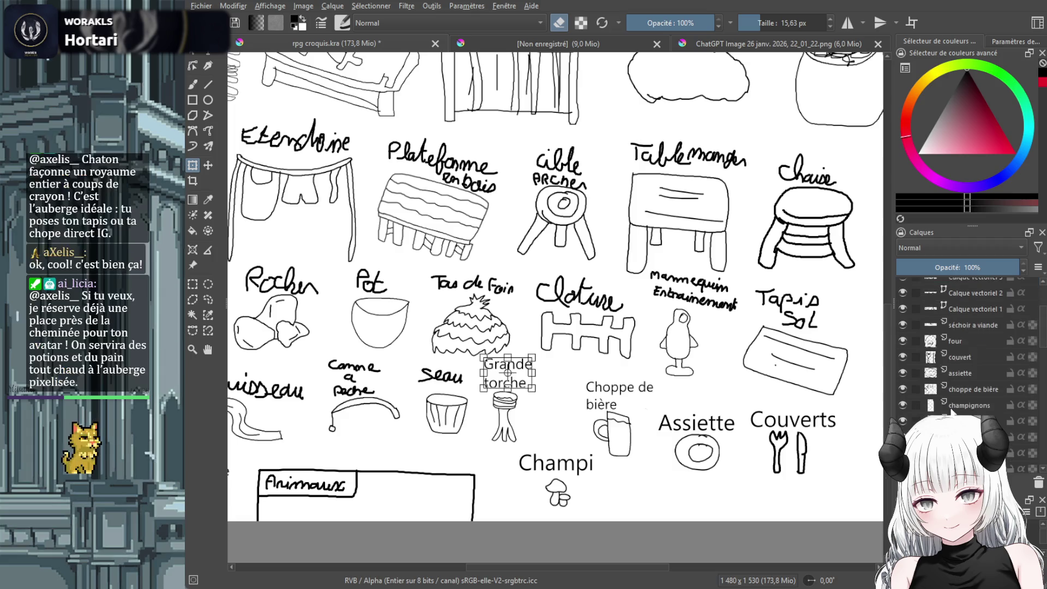
click(960, 437)
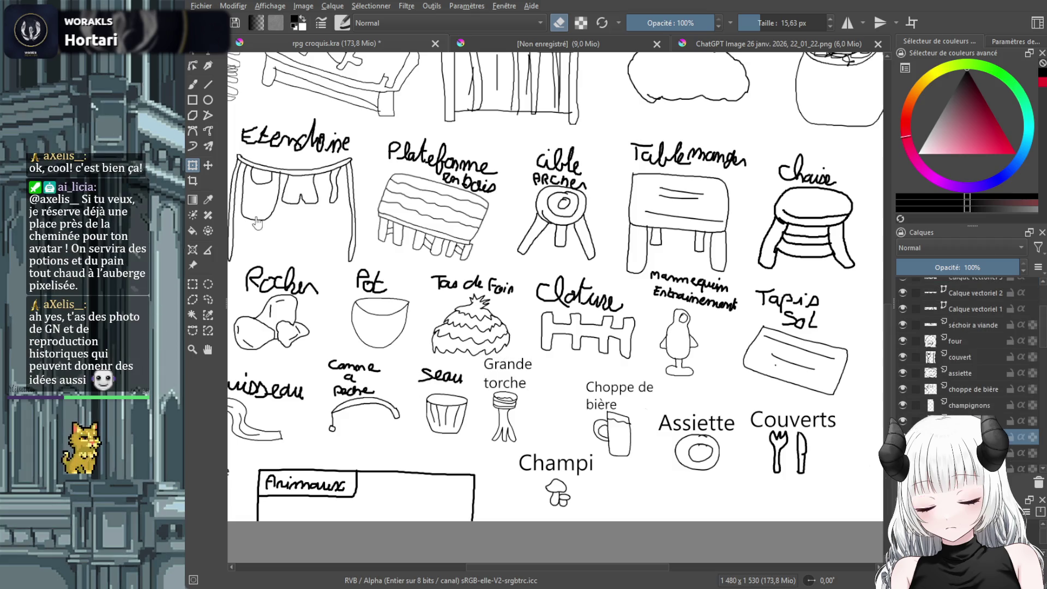
click(193, 84)
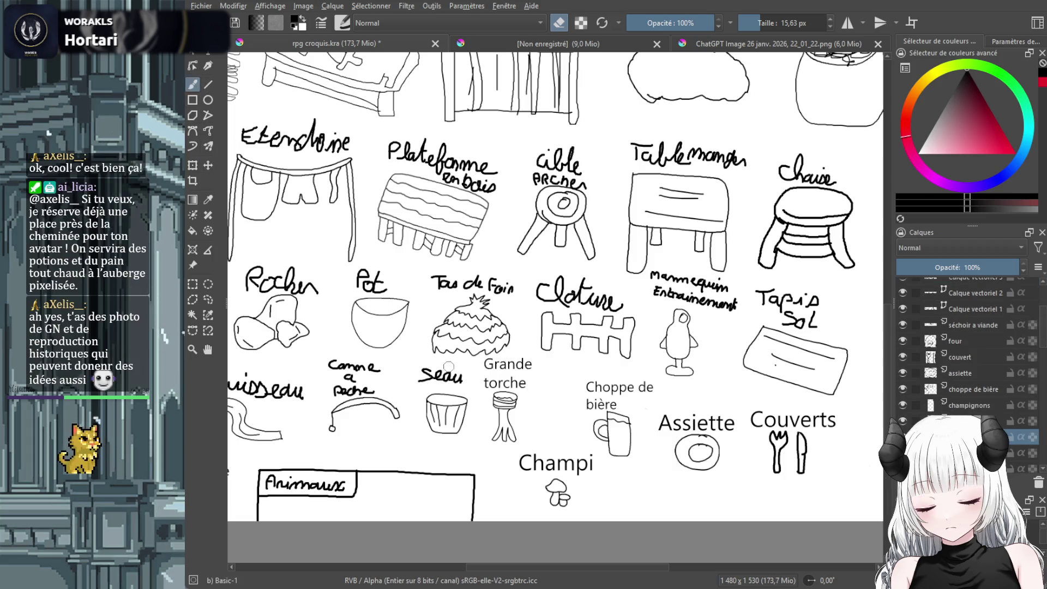
mouse_move(416, 378)
mouse_down()
mouse_move(463, 377)
mouse_move(429, 374)
mouse_up()
Add a typed 'Seau d'eau' label, move it above the bucket and shrink it
click(207, 52)
mouse_move(421, 368)
mouse_down()
mouse_move(480, 396)
mouse_move(478, 382)
mouse_up()
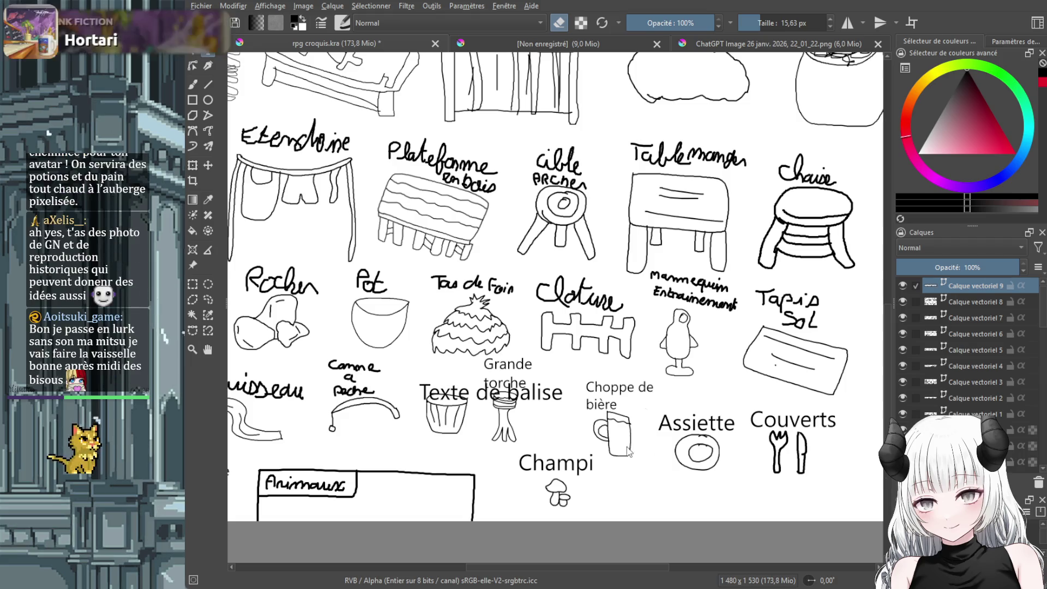
key(ctrl+s)
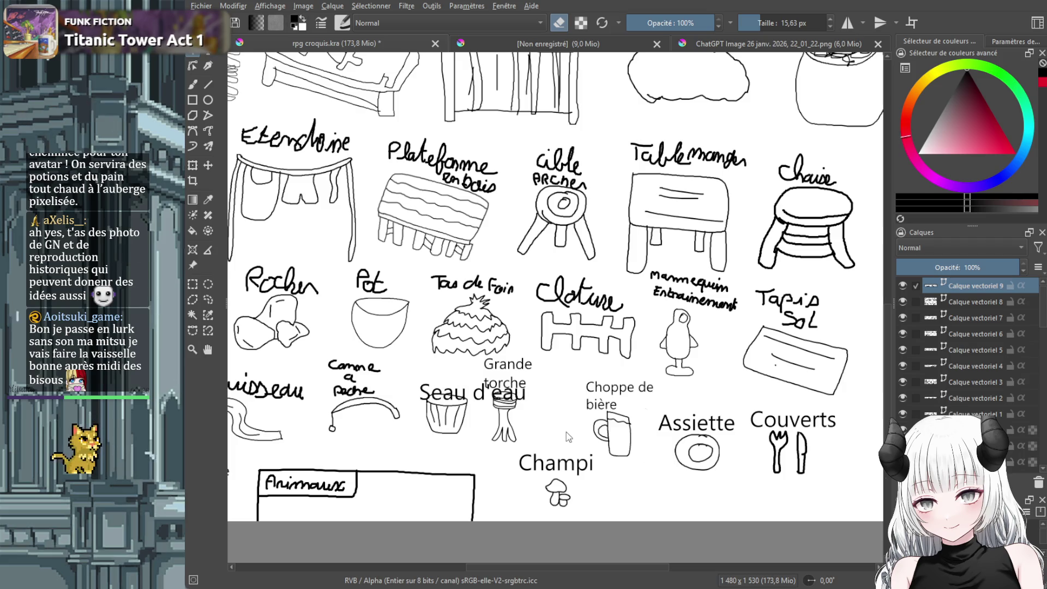
click(210, 165)
drag(463, 388, 439, 371)
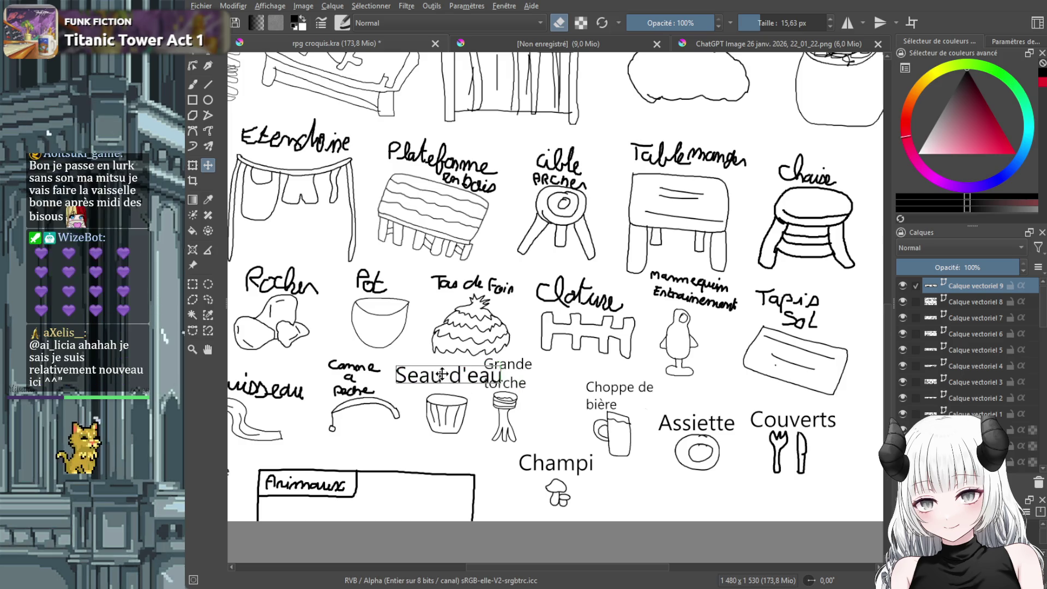
click(193, 165)
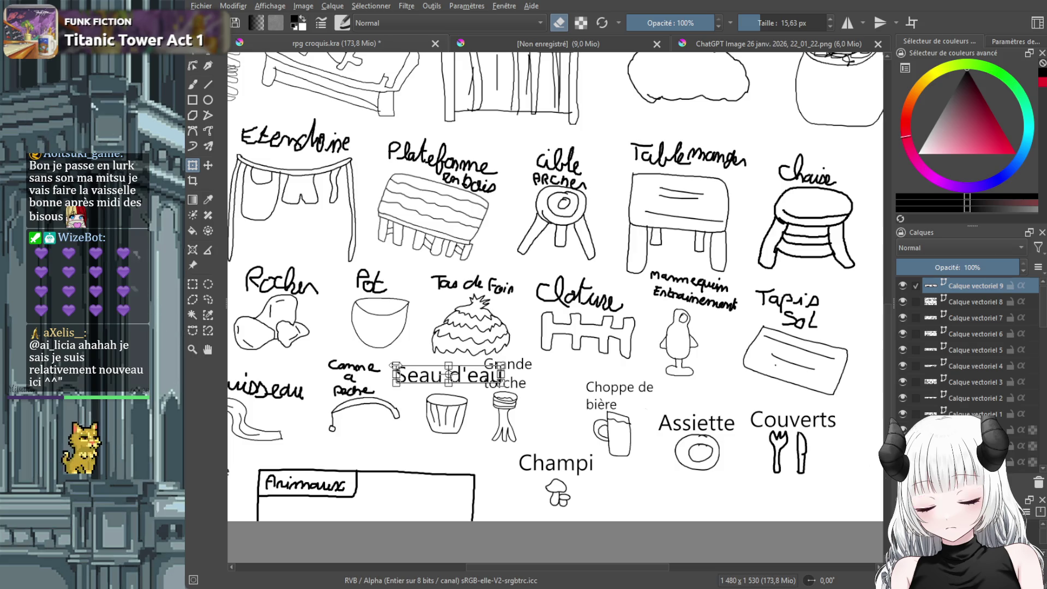
mouse_move(396, 375)
mouse_down()
mouse_move(437, 380)
mouse_move(428, 386)
mouse_up()
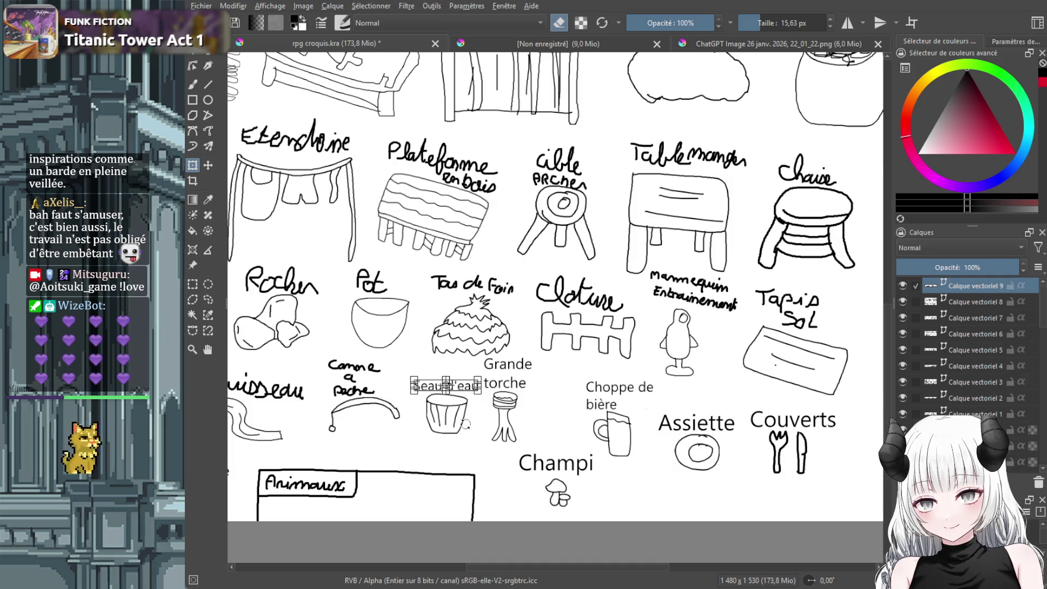
Erase the handwritten fishing rod label
click(193, 85)
scroll(965, 349, down, 2)
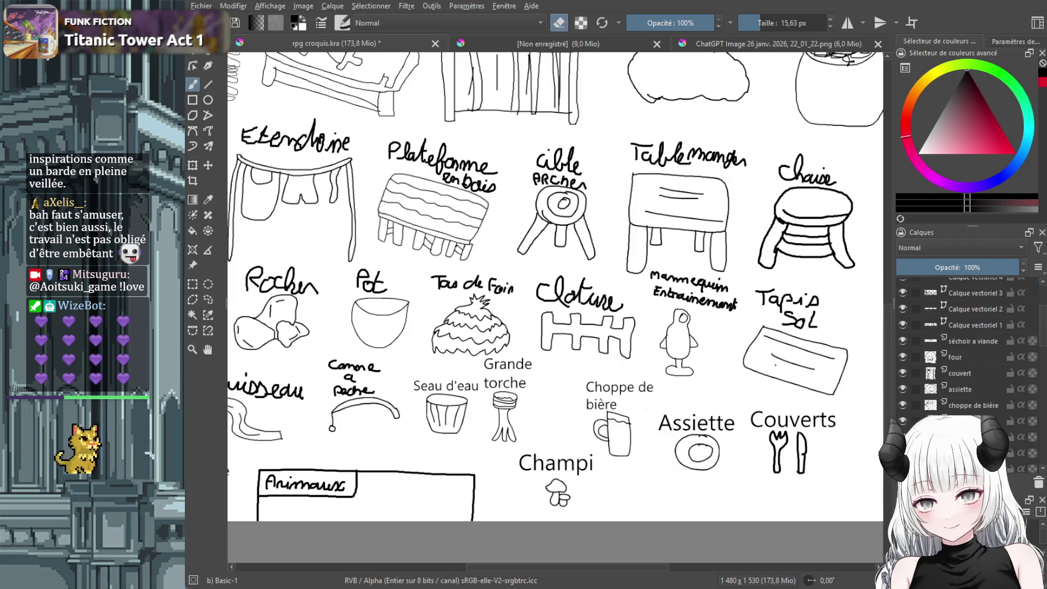
scroll(965, 349, down, 1)
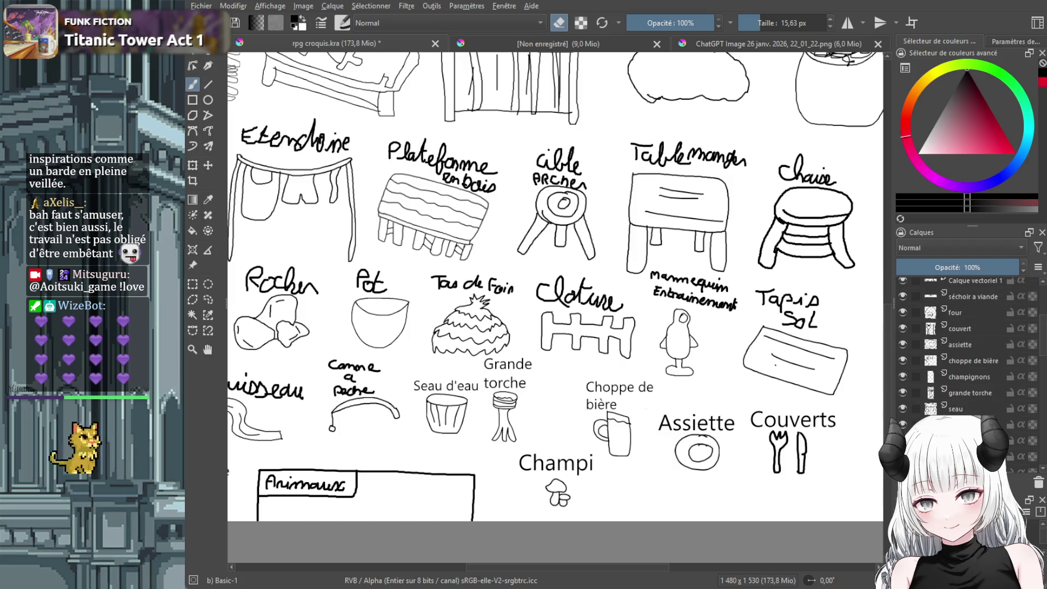
mouse_move(385, 390)
mouse_down()
mouse_move(330, 396)
mouse_move(365, 392)
mouse_move(322, 366)
mouse_move(355, 371)
mouse_up()
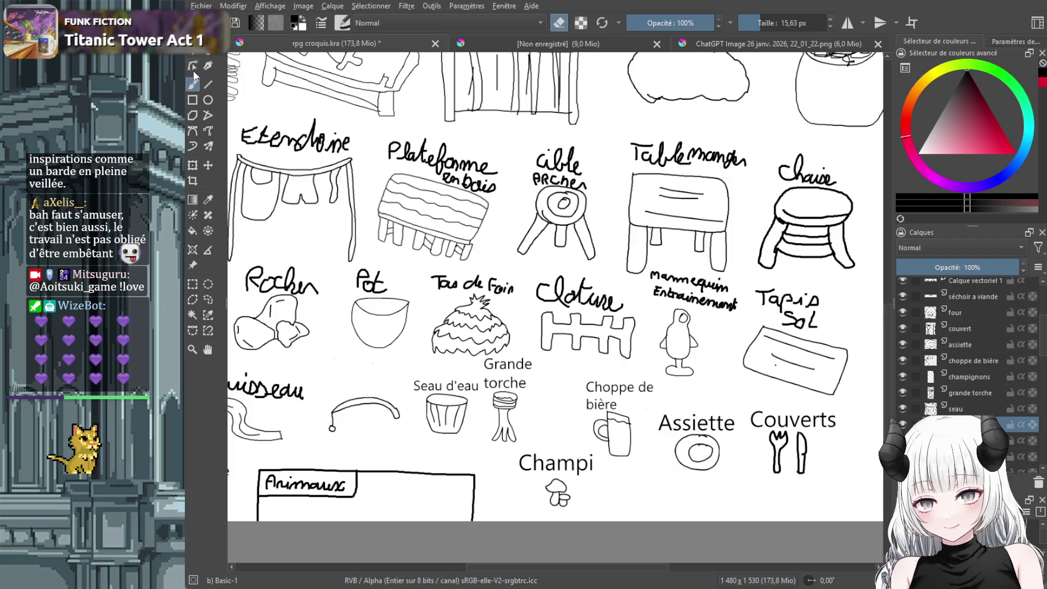
Add a typed 'Canne à pêche' label, lift it above the rod and shrink it
click(211, 54)
mouse_move(329, 382)
mouse_down()
mouse_move(394, 387)
mouse_move(409, 401)
mouse_up()
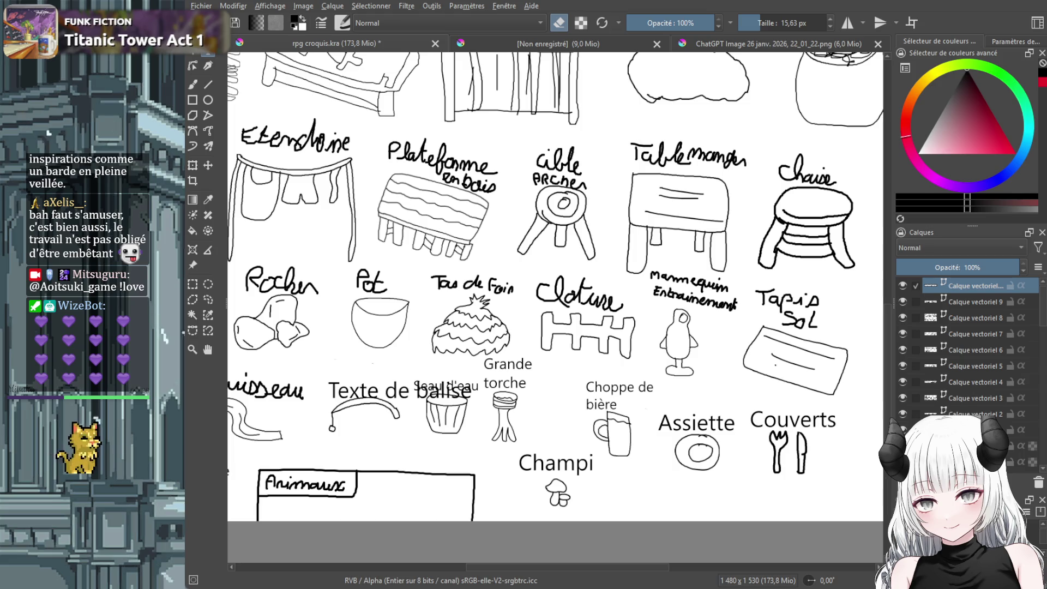
text(Canne à pêche)
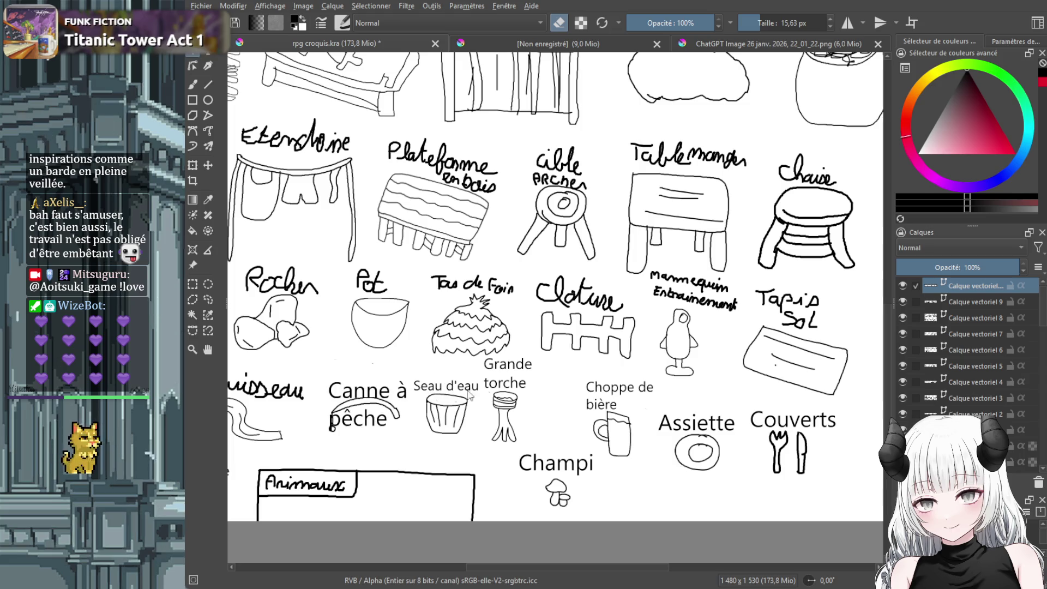
click(208, 166)
drag(371, 400, 374, 362)
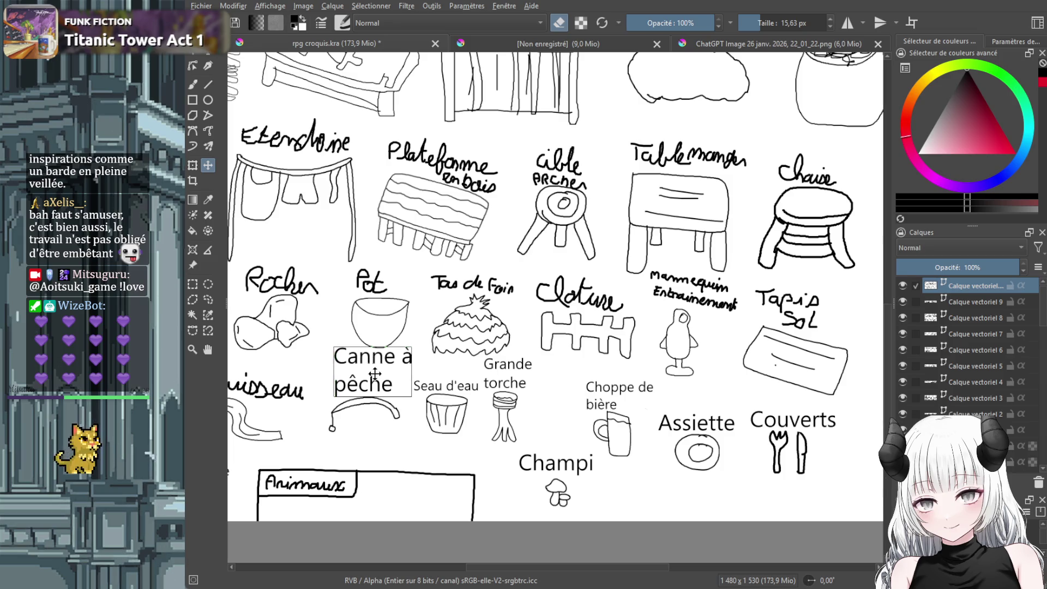
key(ctrl+t)
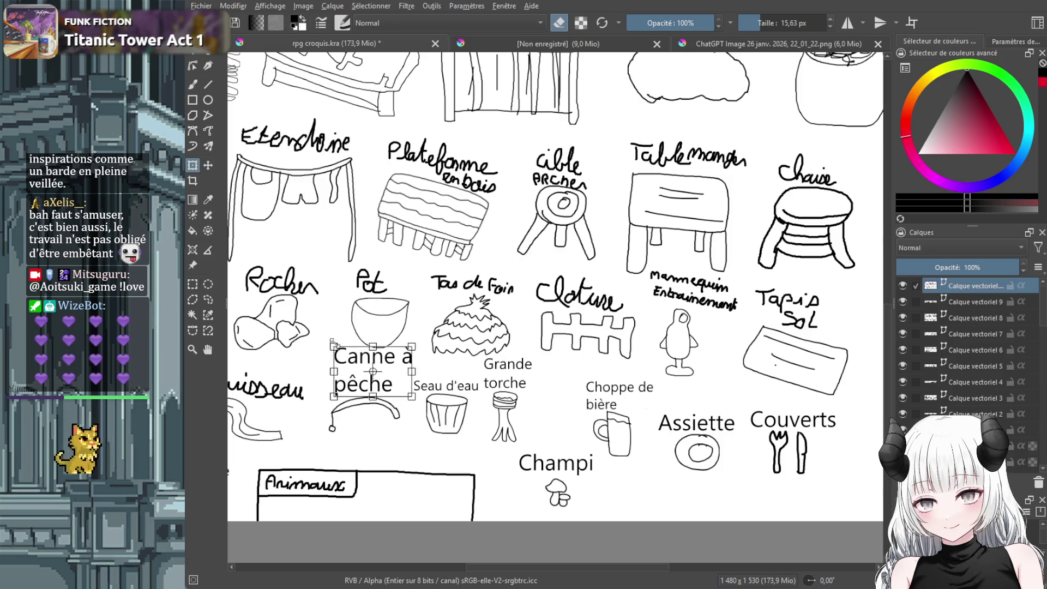
drag(334, 347, 356, 369)
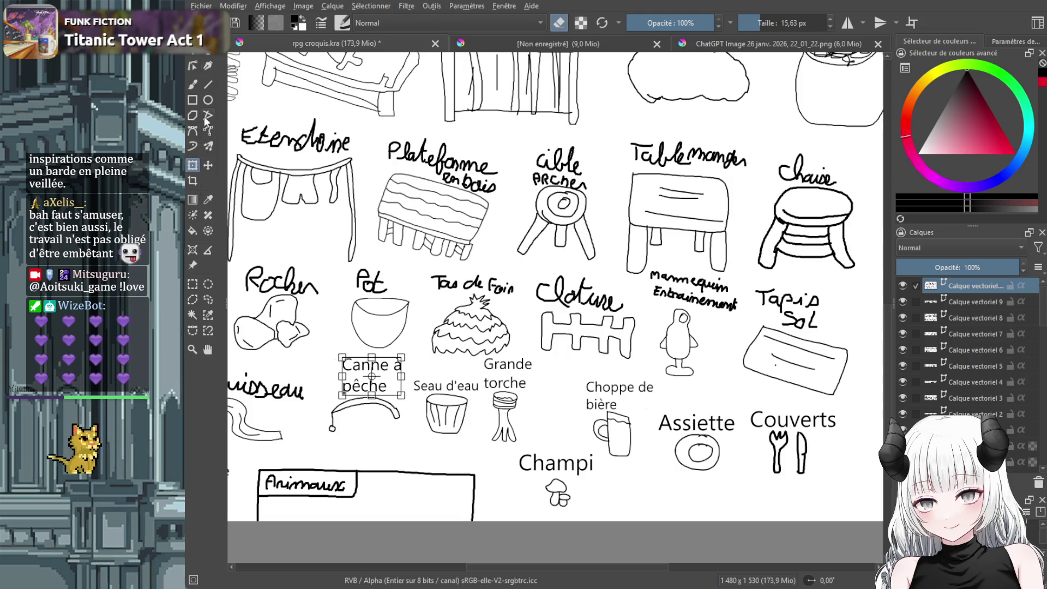
On the ruisseau layer, erase the handwritten stream label
click(195, 85)
scroll(1000, 409, down, 5)
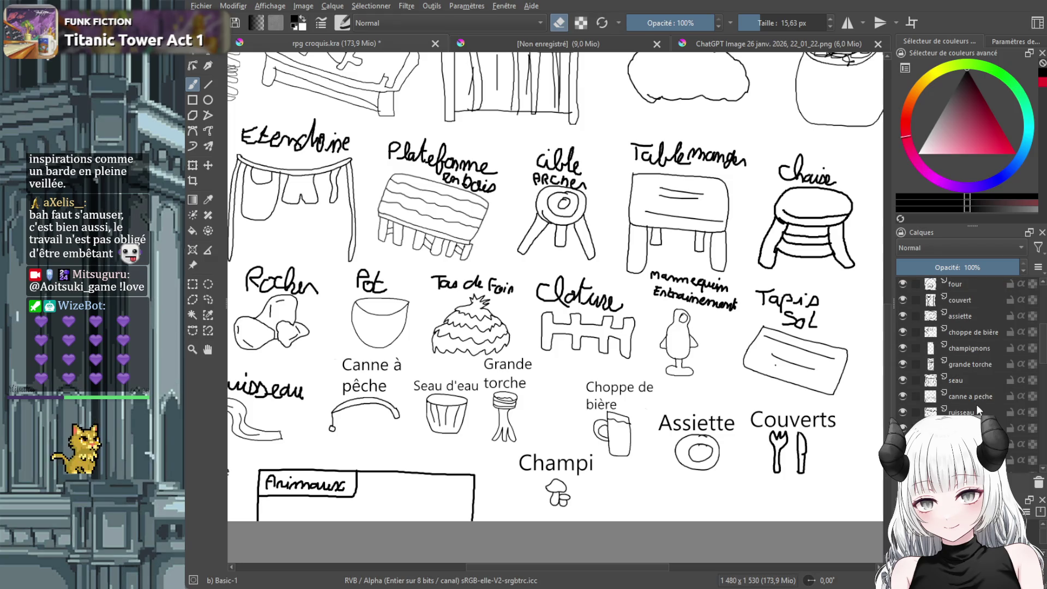
click(977, 408)
drag(564, 569, 498, 563)
mouse_move(532, 397)
mouse_down()
mouse_move(443, 387)
mouse_move(453, 379)
mouse_up()
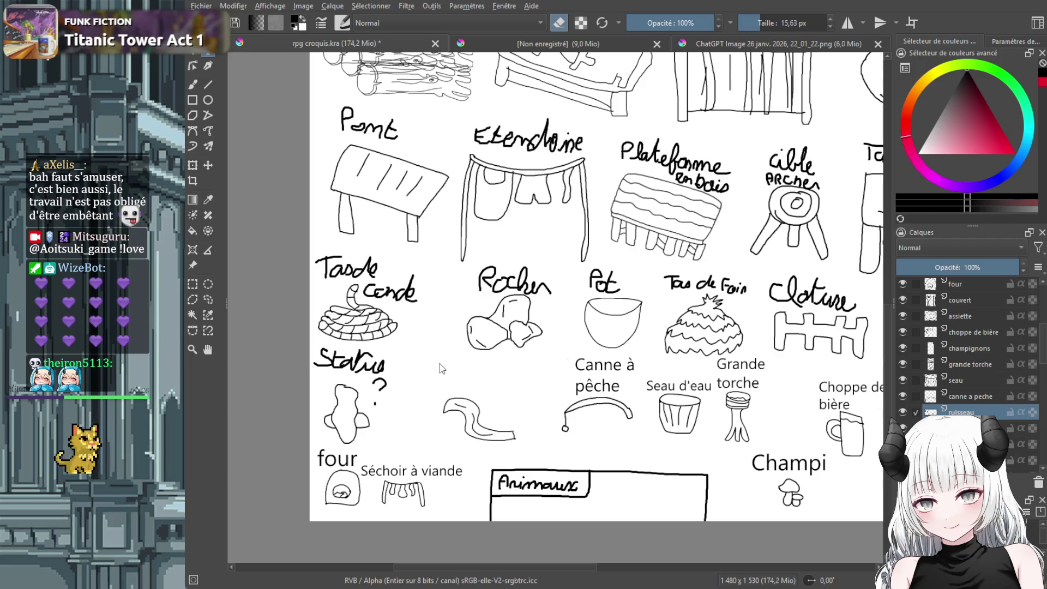
Add a typed 'Ruisseau' label and move it up above the stream
drag(444, 367, 532, 400)
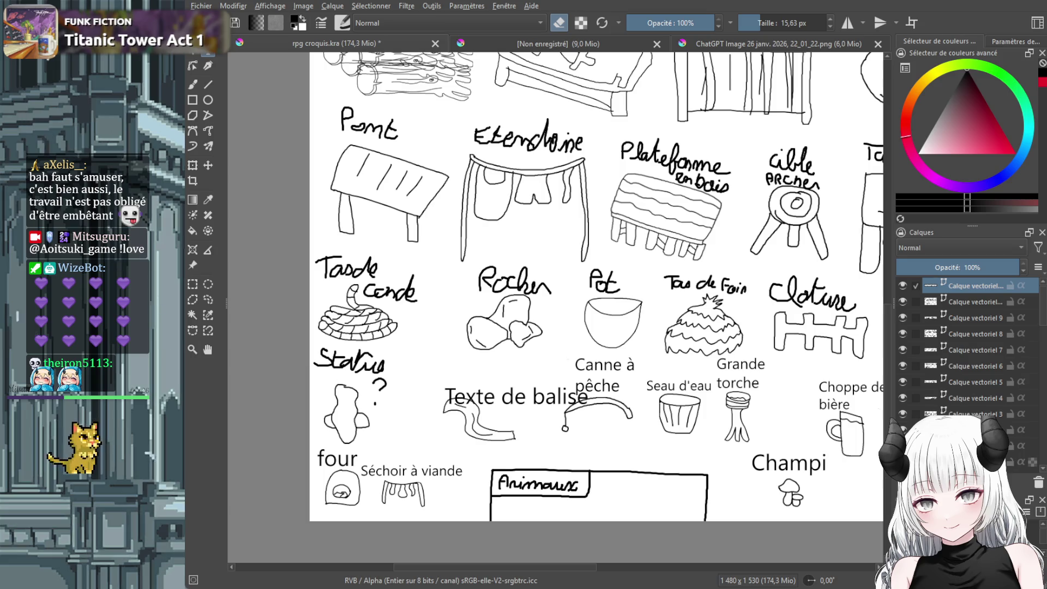
text(Ruisseau)
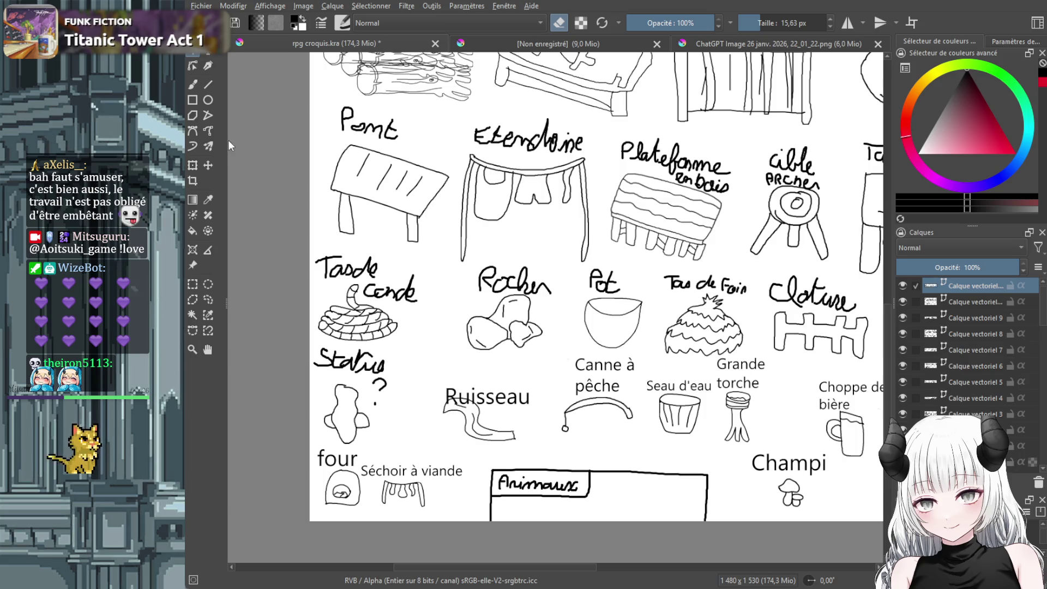
click(208, 165)
drag(499, 397, 497, 385)
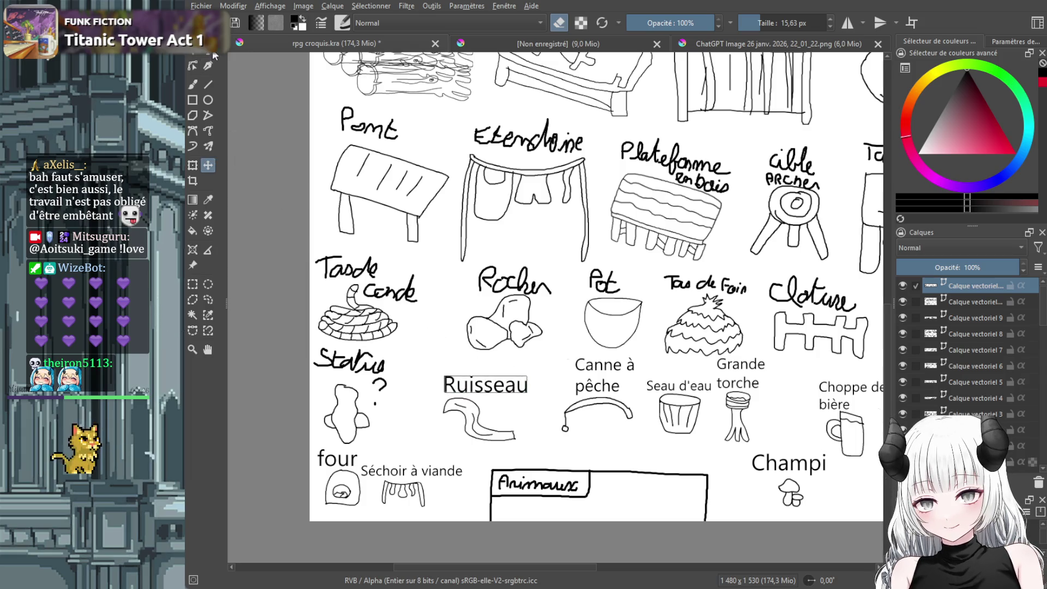
On the statue layer, erase the handwritten 'Statue ?' label
click(193, 87)
scroll(966, 349, down, 3)
scroll(966, 349, down, 3)
click(971, 444)
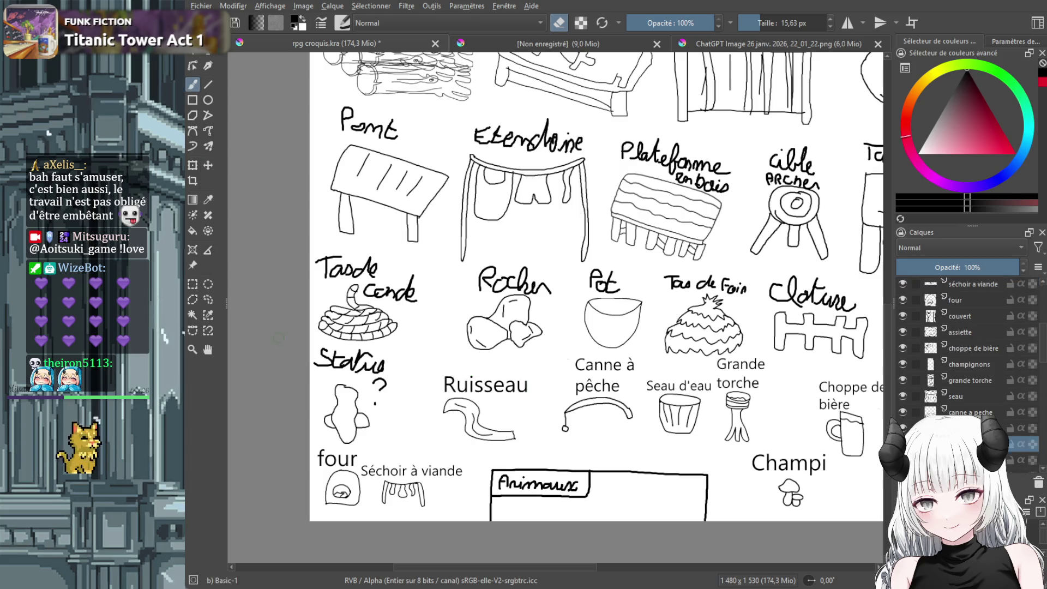
mouse_move(382, 373)
mouse_down()
mouse_move(376, 406)
mouse_move(375, 362)
mouse_move(322, 352)
mouse_move(357, 370)
mouse_up()
Type a 'Statues ?' label above the statue sketch and nudge it slightly up
click(212, 48)
click(315, 367)
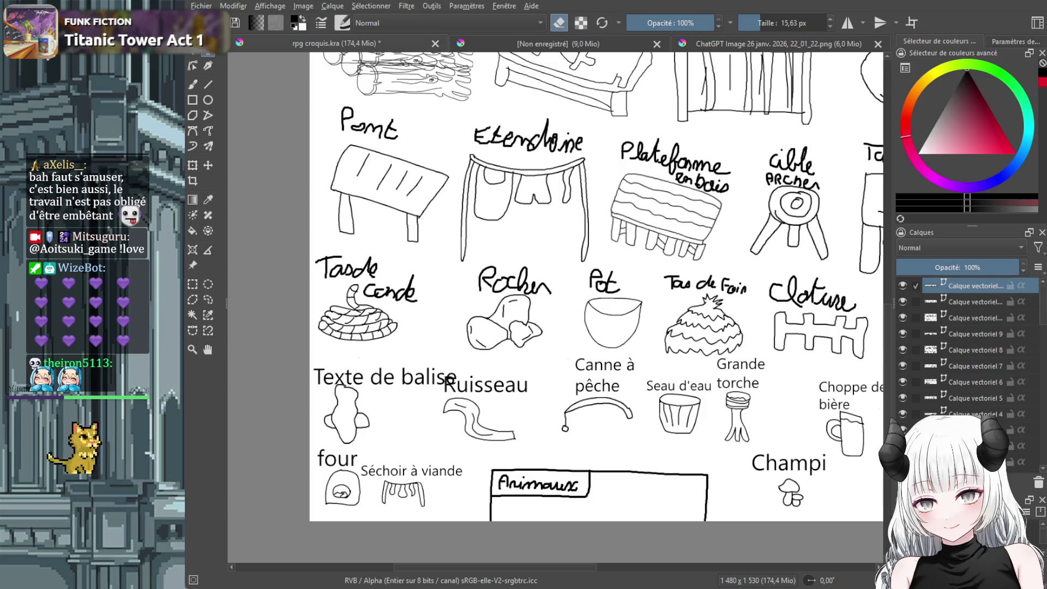
text(Statues ?)
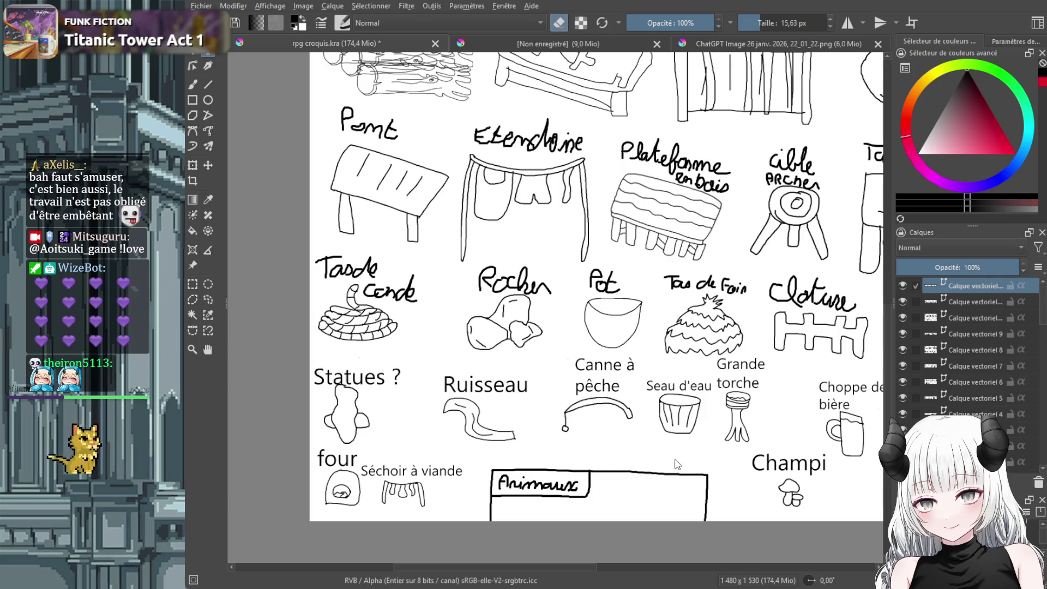
click(208, 164)
drag(385, 377, 386, 368)
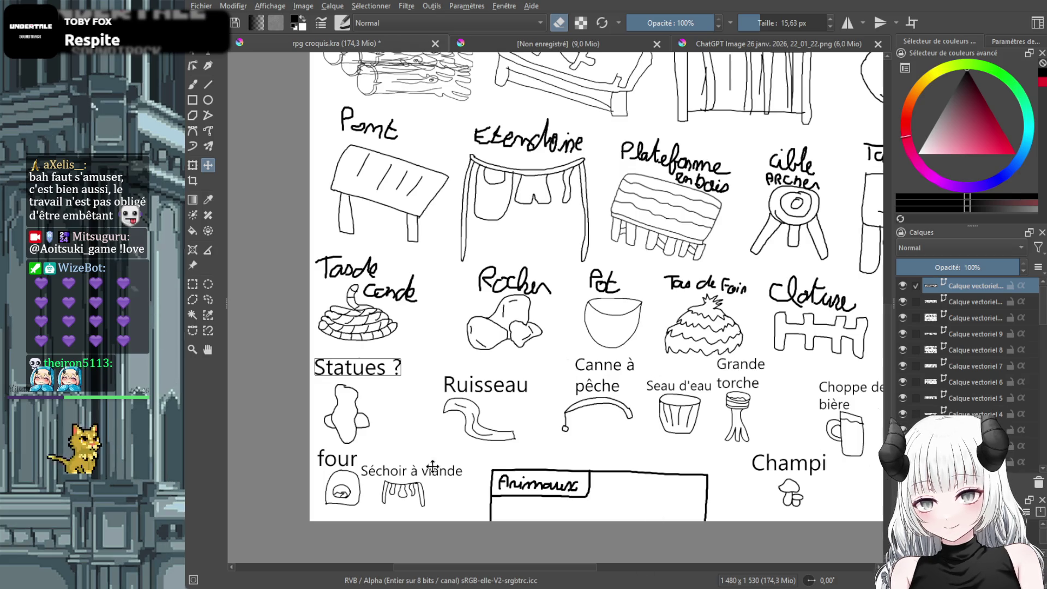
drag(489, 568, 586, 569)
Erase the handwritten Tapis Sol label on the grand tapis layer
scroll(962, 406, down, 5)
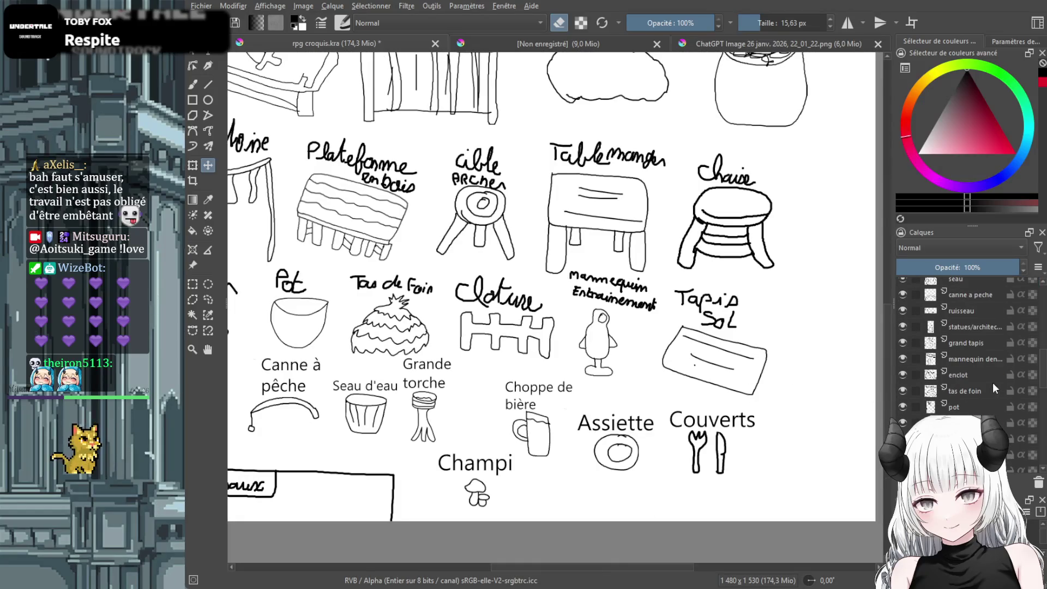
click(978, 344)
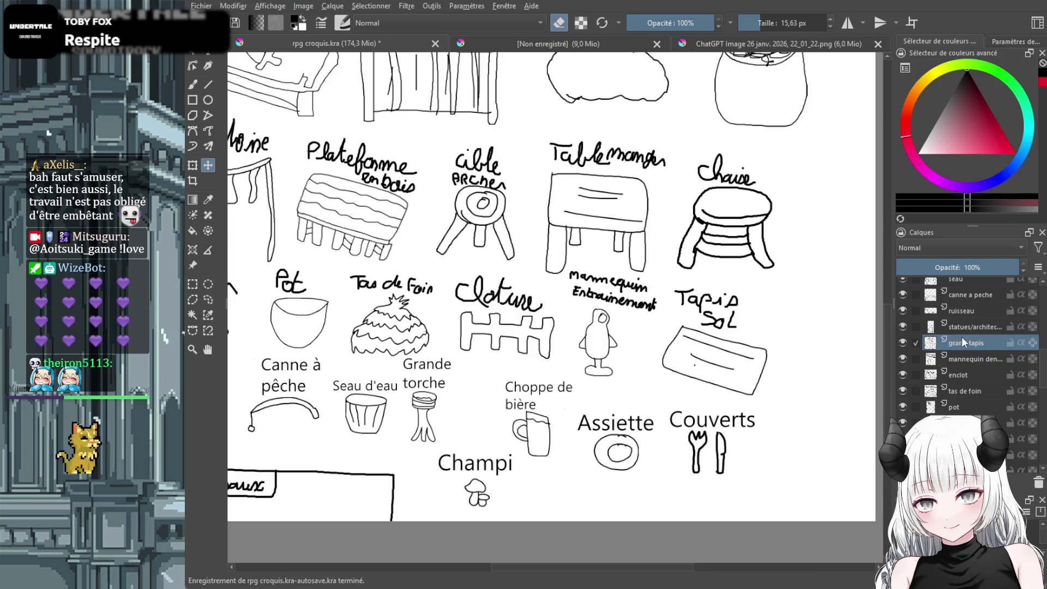
click(192, 85)
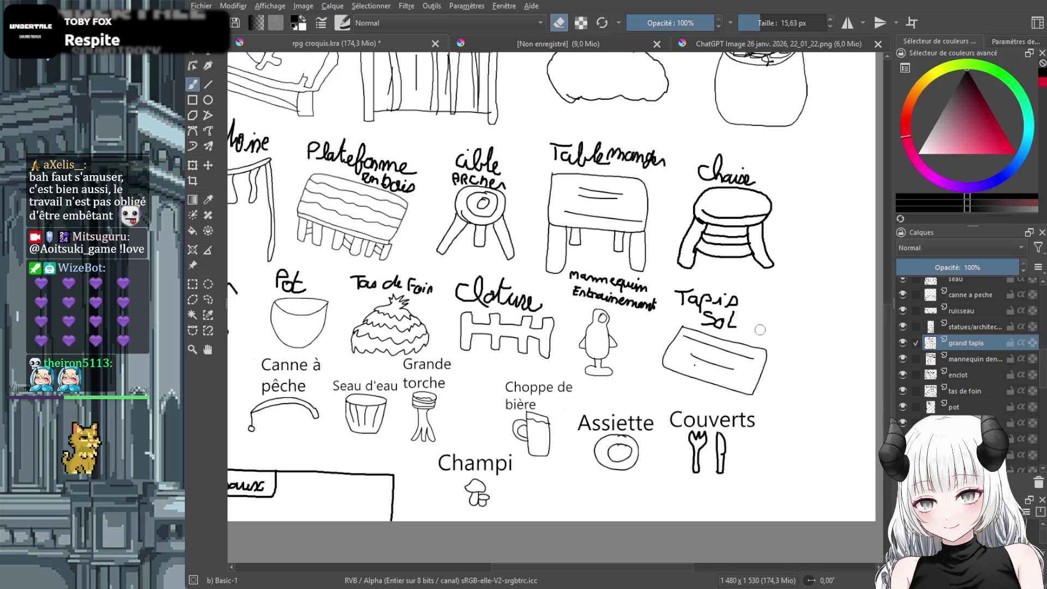
mouse_move(727, 325)
mouse_down()
mouse_move(699, 321)
mouse_move(723, 304)
mouse_move(683, 300)
mouse_up()
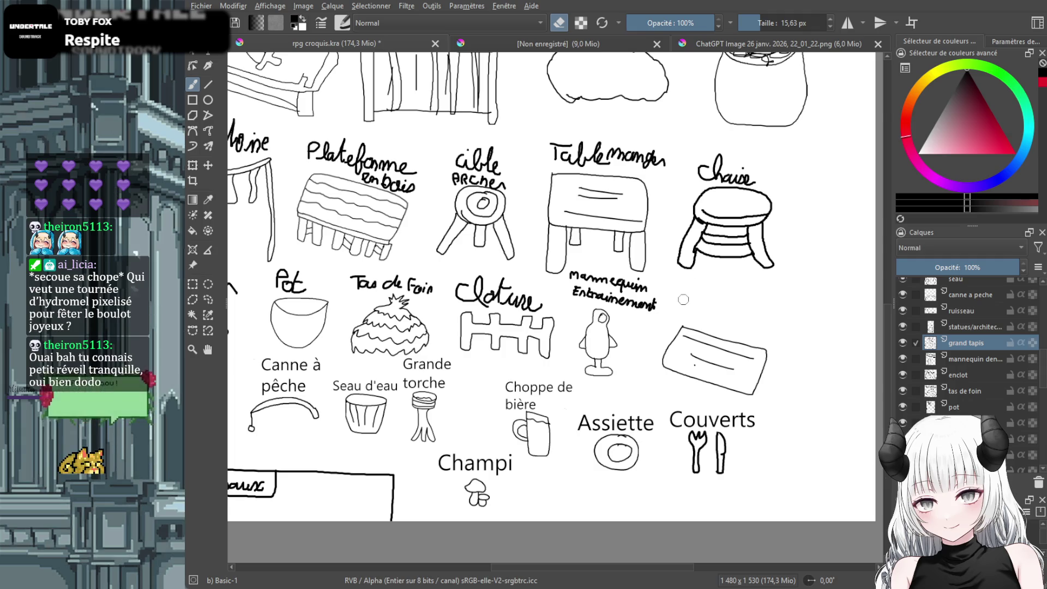
Add a typed 'Tapis Sol' label above the rug and nudge it up
click(192, 65)
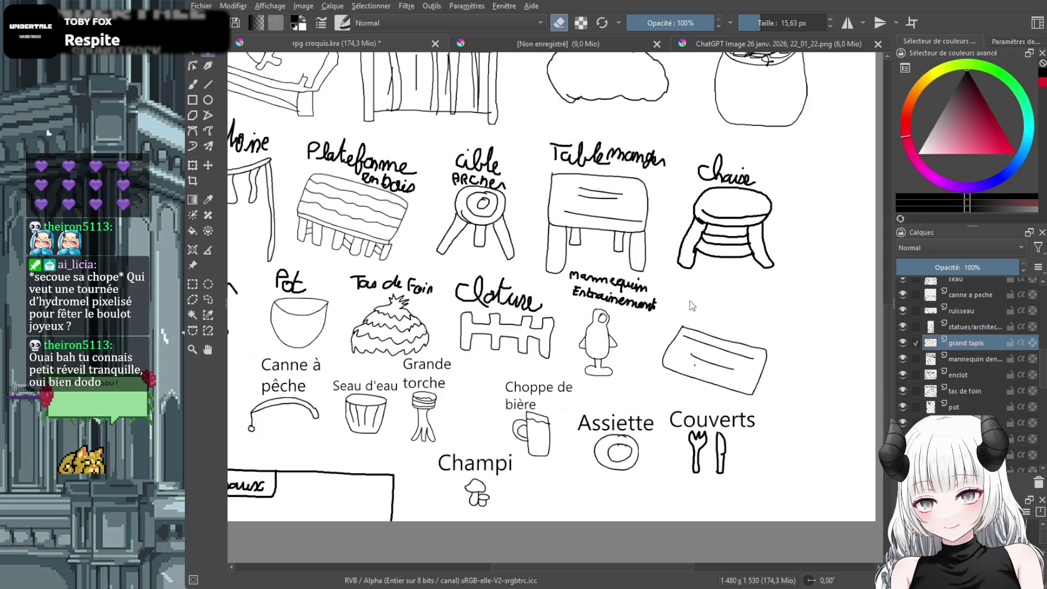
mouse_move(697, 297)
mouse_down()
mouse_move(793, 341)
mouse_move(767, 326)
mouse_up()
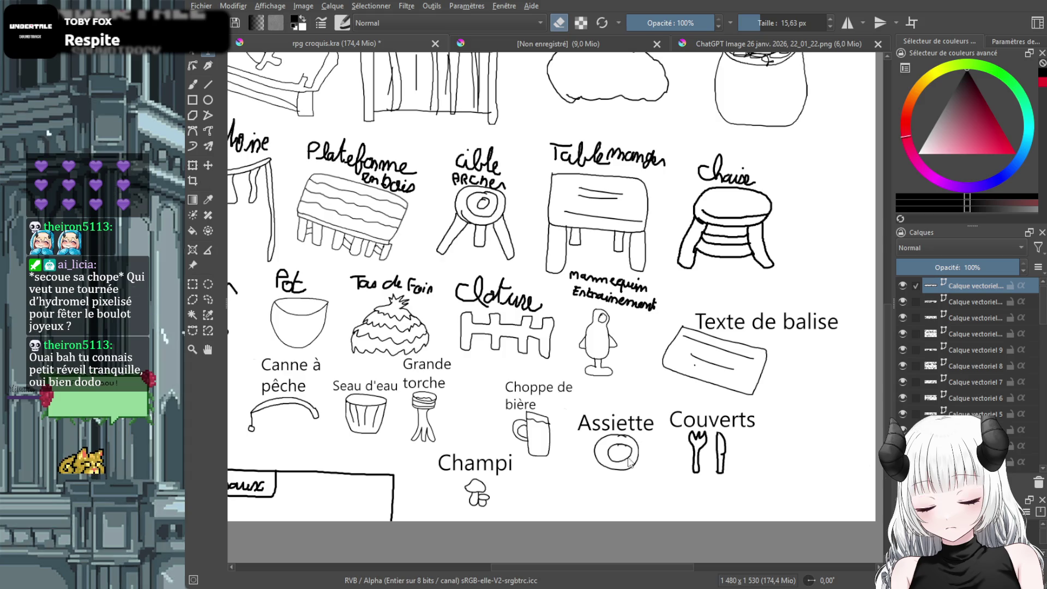
text(Tapis Sol)
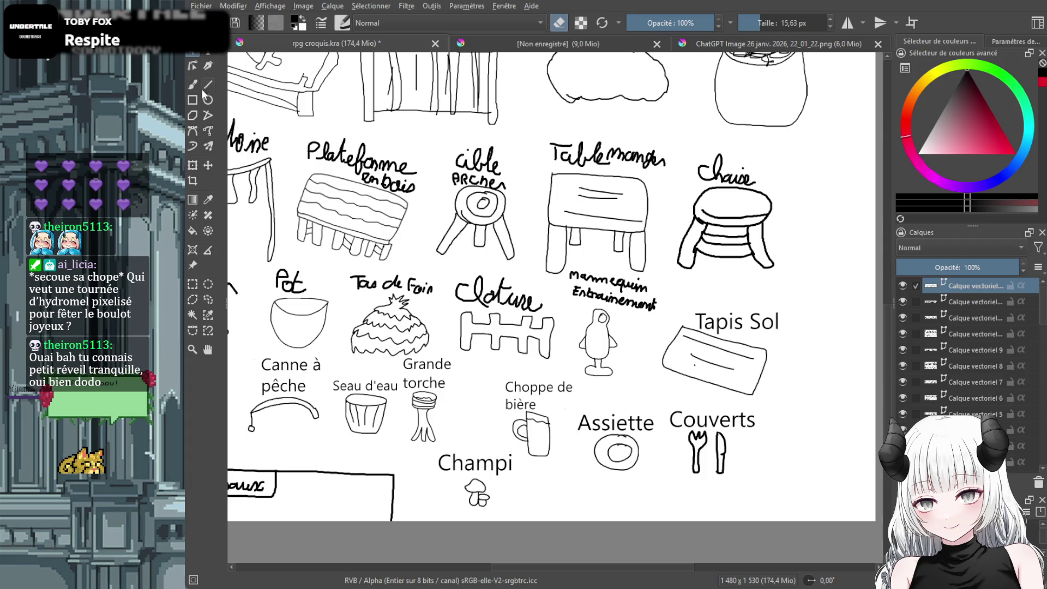
click(208, 165)
drag(747, 329, 745, 326)
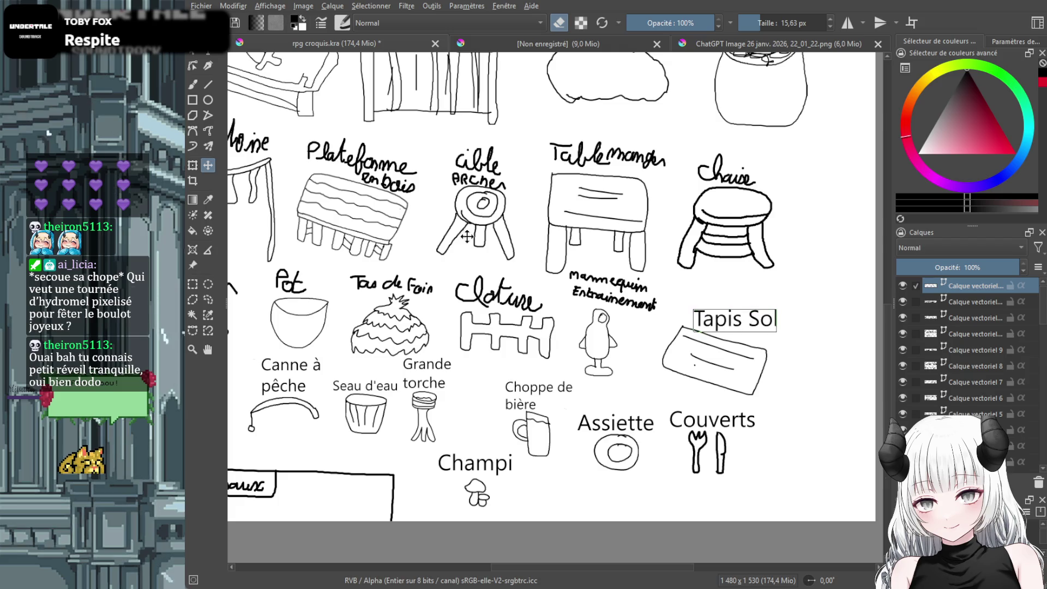
Go back to the eraser brush and select the training dummy's layer
click(193, 85)
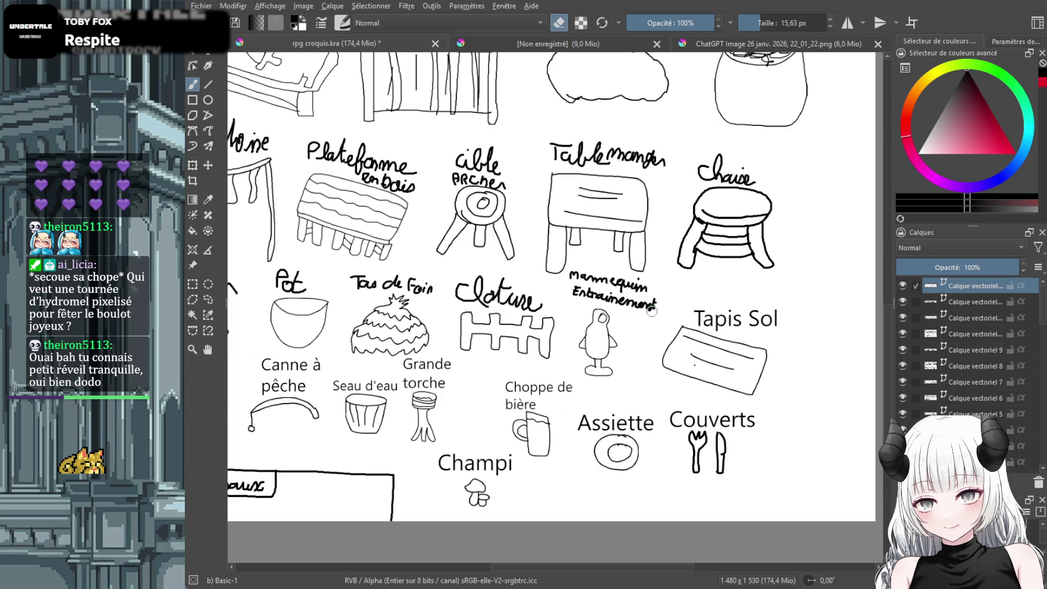
scroll(1010, 376, down, 5)
scroll(999, 374, down, 1)
click(980, 375)
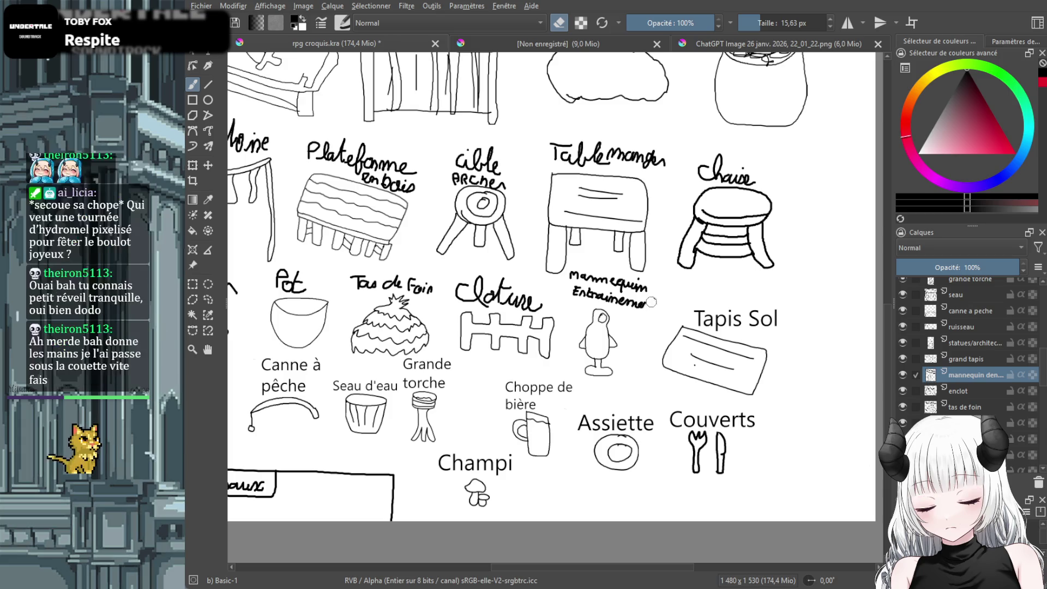
Erase the dummy's handwritten label, then type 'Mannequin d'entrainement', move it up-left and shrink it
drag(646, 288, 579, 276)
mouse_move(637, 293)
mouse_down()
mouse_move(619, 281)
mouse_move(643, 305)
mouse_move(589, 295)
mouse_move(666, 309)
mouse_up()
click(207, 51)
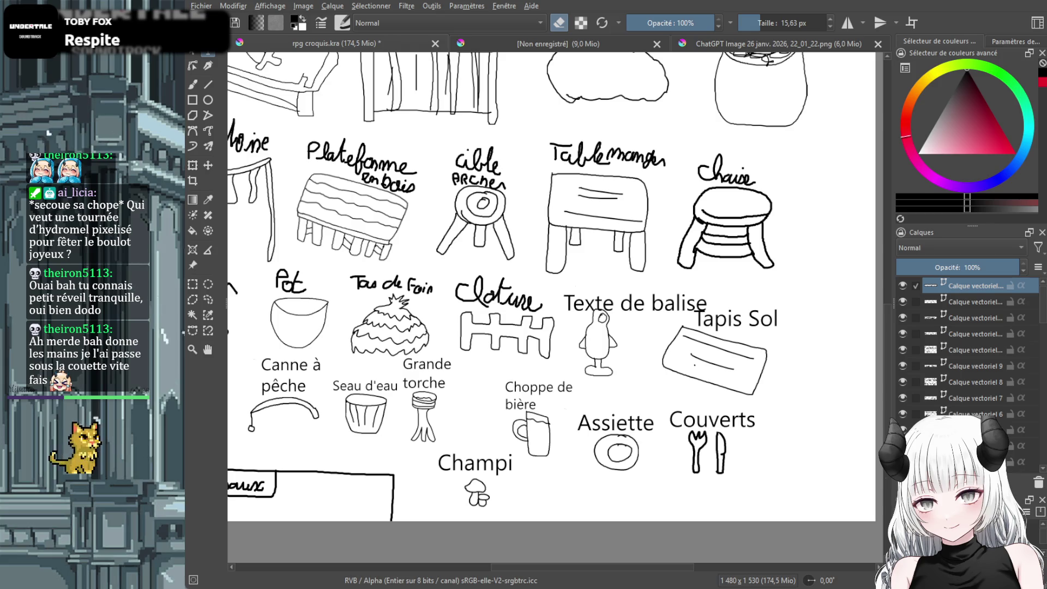
text(Mannequin d'entrainement)
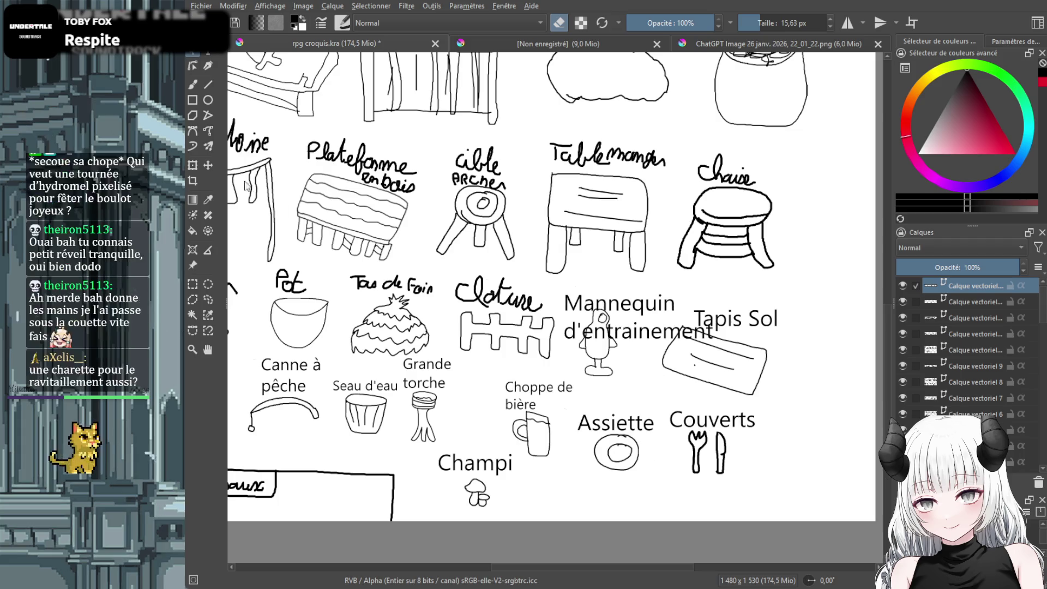
click(208, 165)
drag(628, 320, 621, 290)
key(ctrl+t)
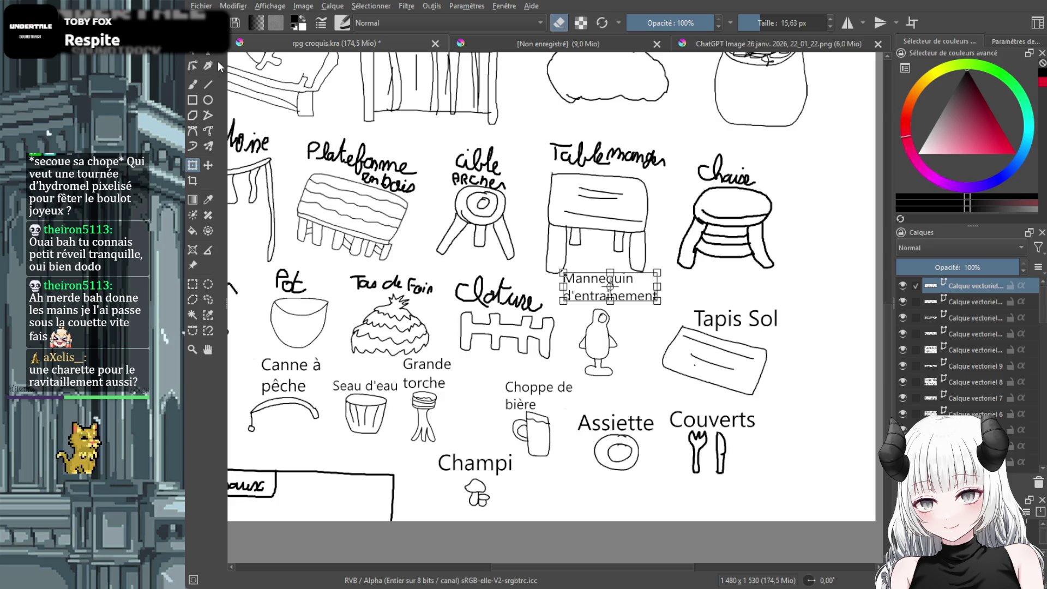
click(193, 85)
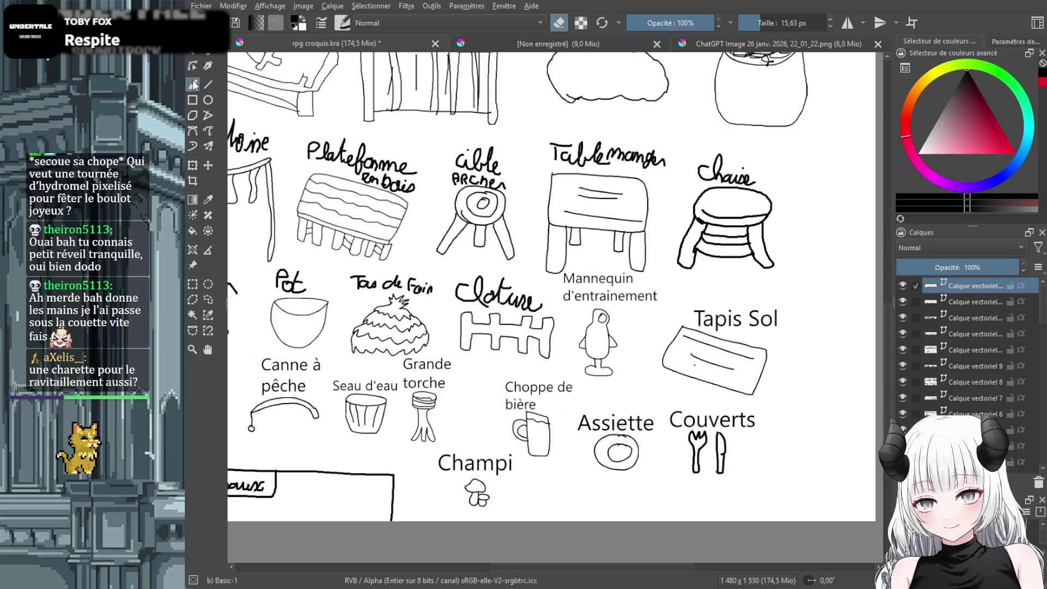
scroll(991, 404, down, 5)
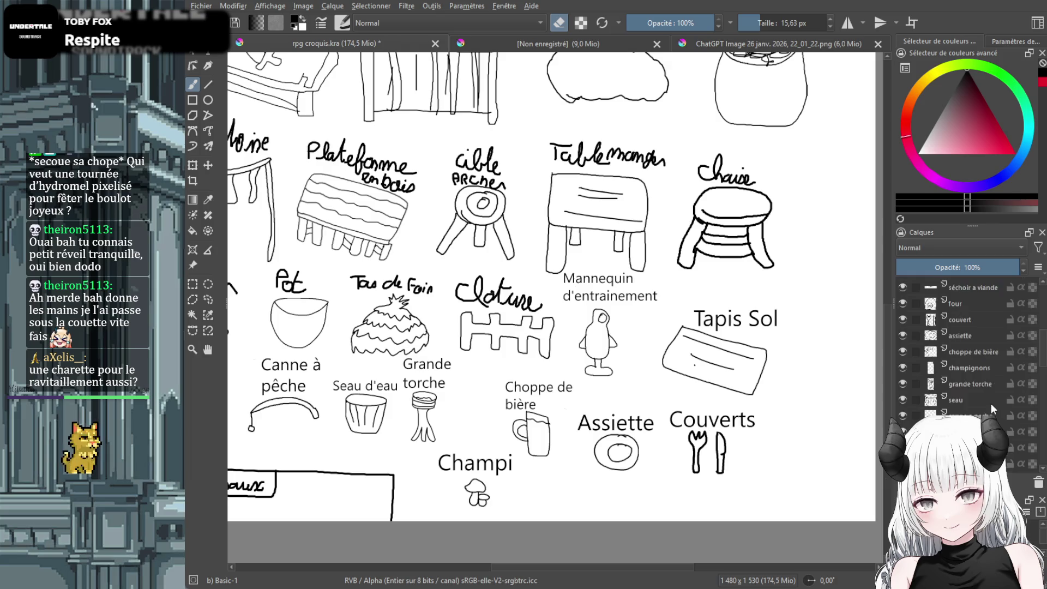
Erase the handwritten Cloture label on the enclot layer
scroll(968, 342, down, 3)
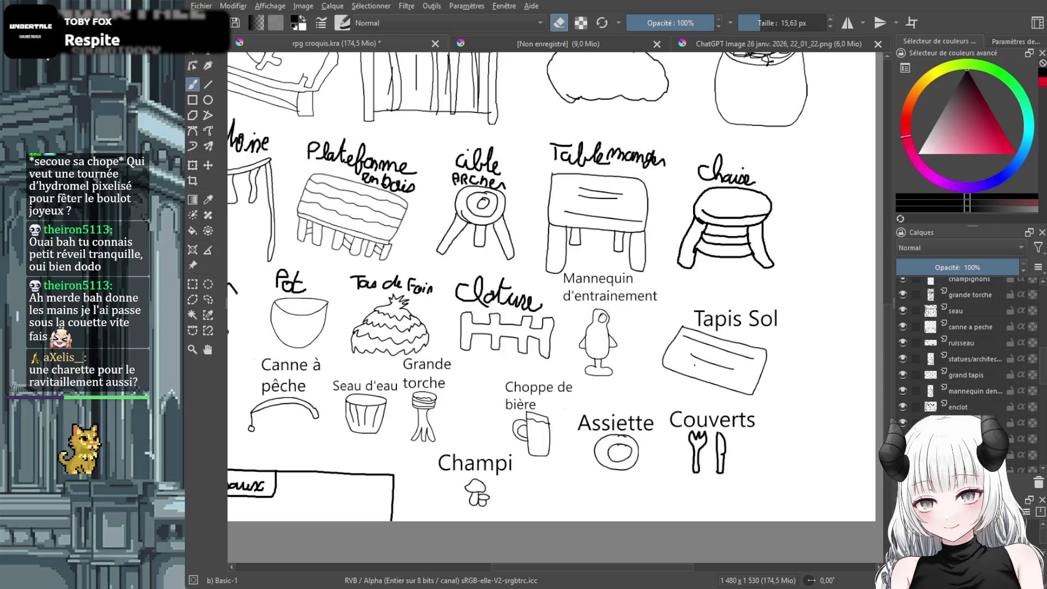
scroll(966, 349, down, 2)
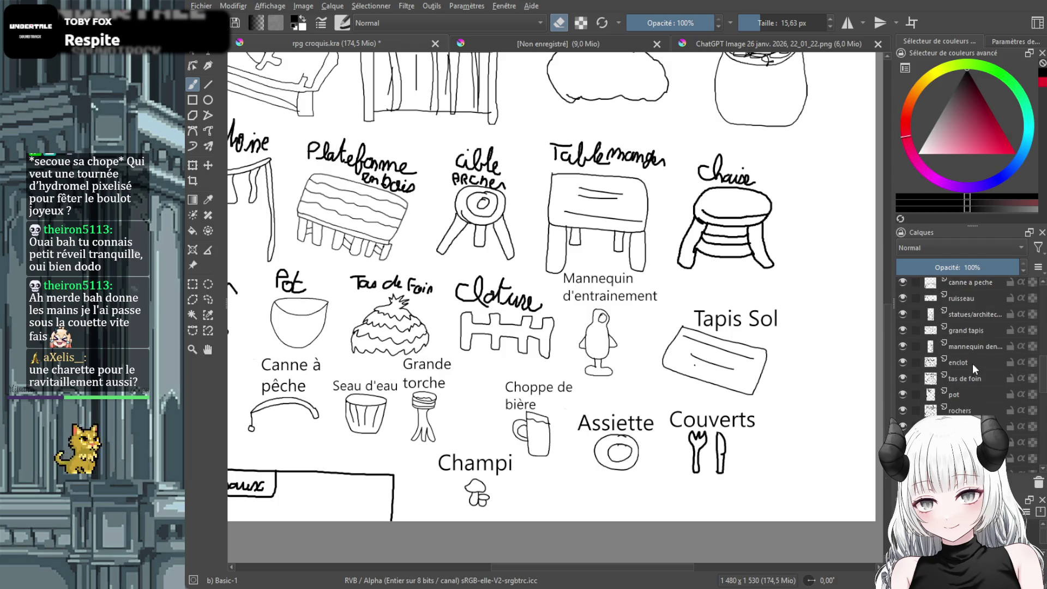
click(974, 364)
mouse_move(541, 307)
mouse_down()
mouse_move(509, 304)
mouse_move(476, 276)
mouse_move(462, 286)
mouse_move(480, 301)
mouse_up()
Add a typed 'Cloture' label, raise it just above the fence and shrink it slightly
click(211, 54)
drag(459, 281, 554, 317)
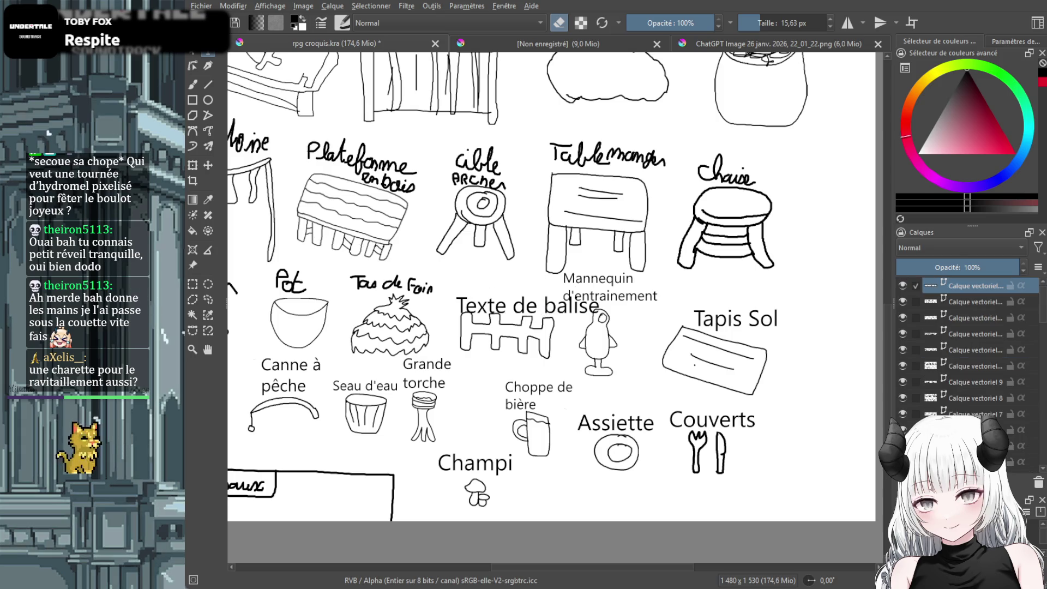
text(Cloture)
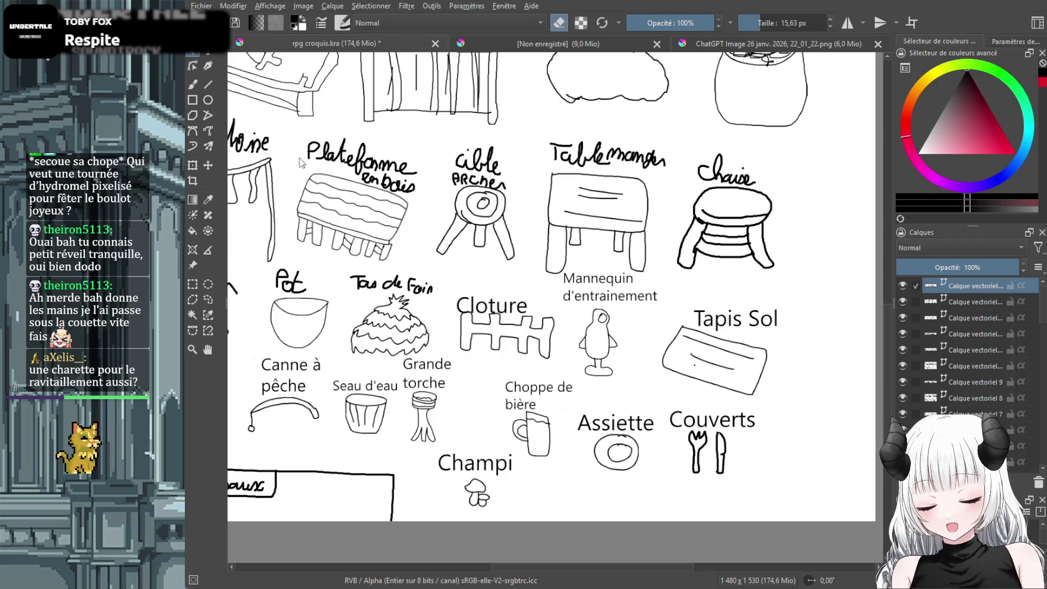
click(208, 165)
drag(494, 308, 498, 300)
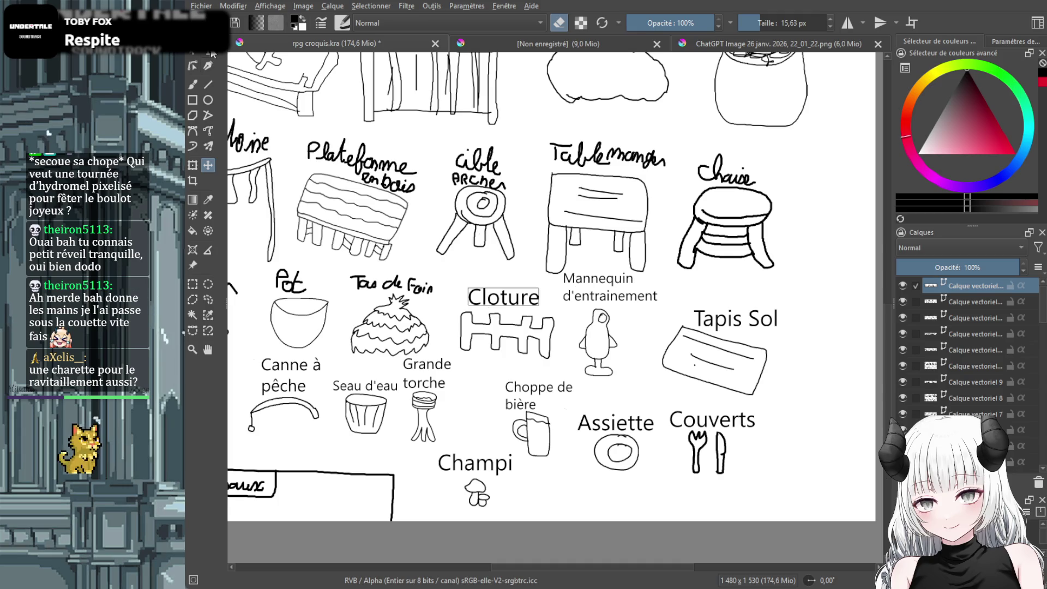
click(193, 164)
drag(467, 286, 480, 290)
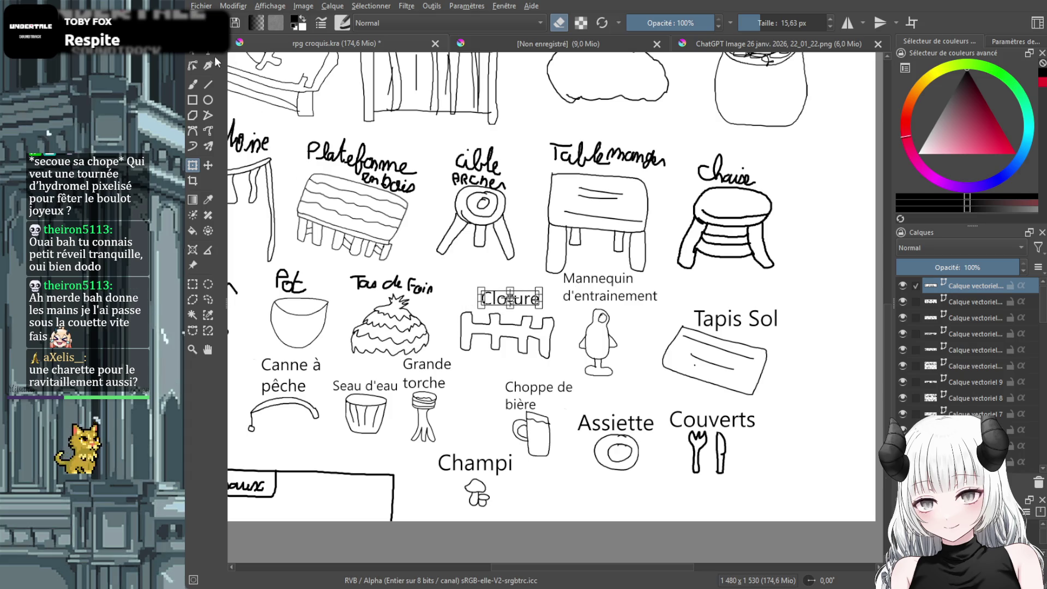
click(193, 86)
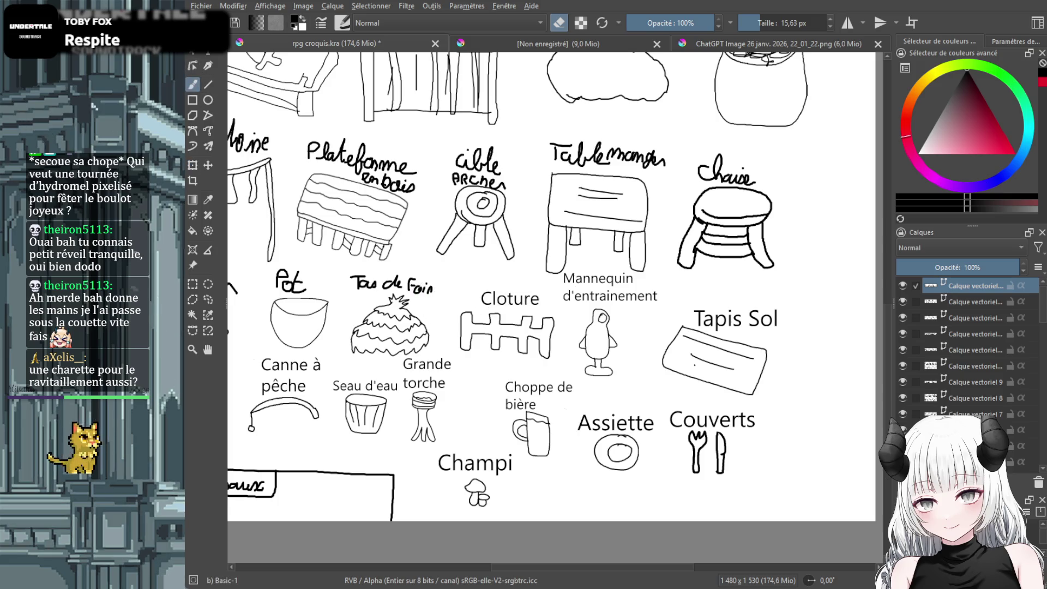
scroll(1024, 410, down, 5)
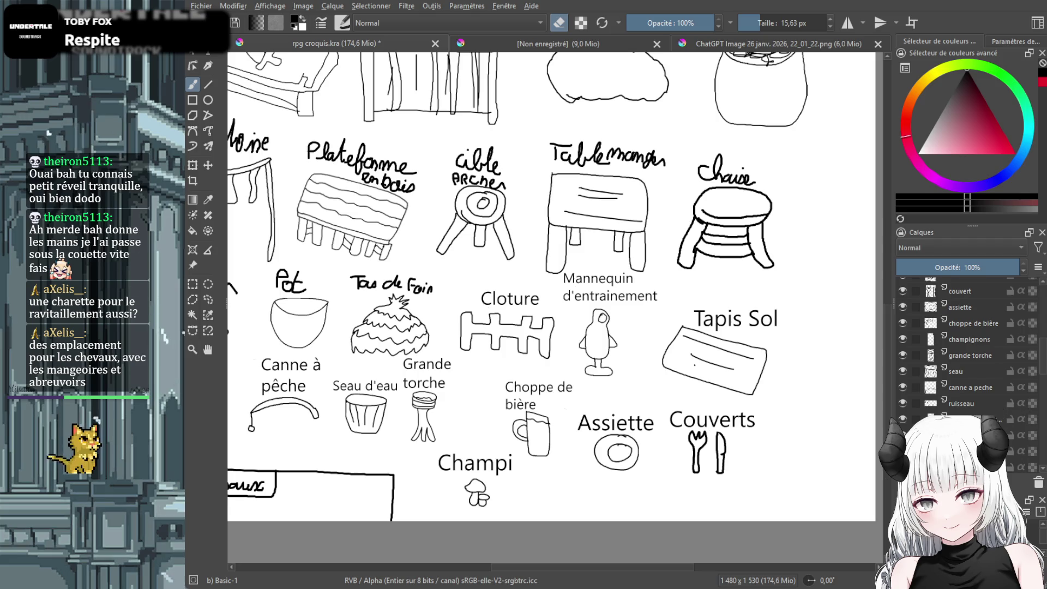
Erase the handwritten 'Tas de Foin' label and add a typed 'Tas de foin' text box above the hay pile
scroll(960, 349, down, 3)
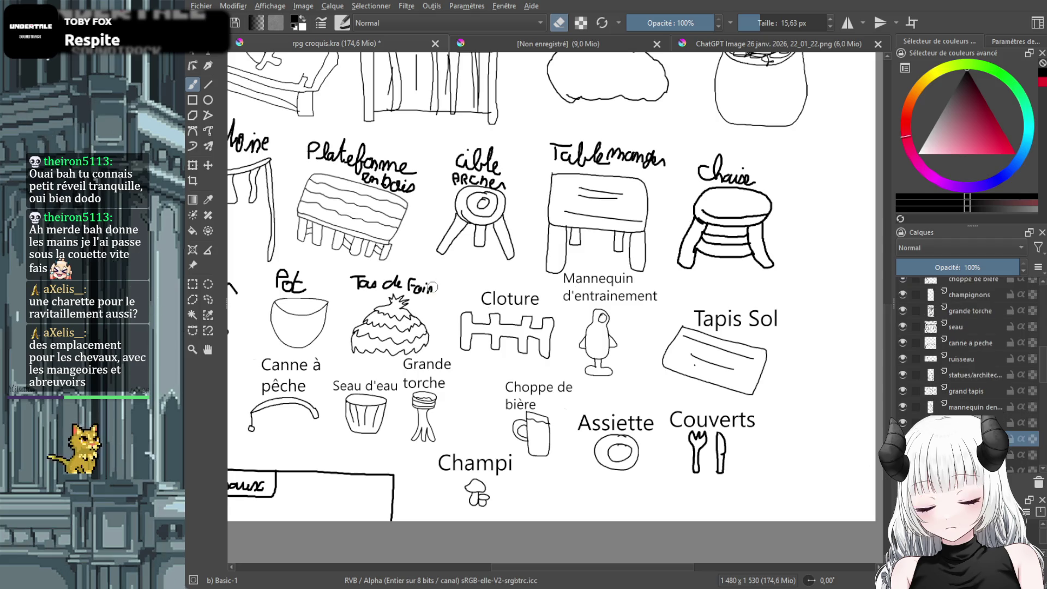
mouse_move(360, 281)
mouse_down()
mouse_move(415, 293)
mouse_move(359, 288)
mouse_up()
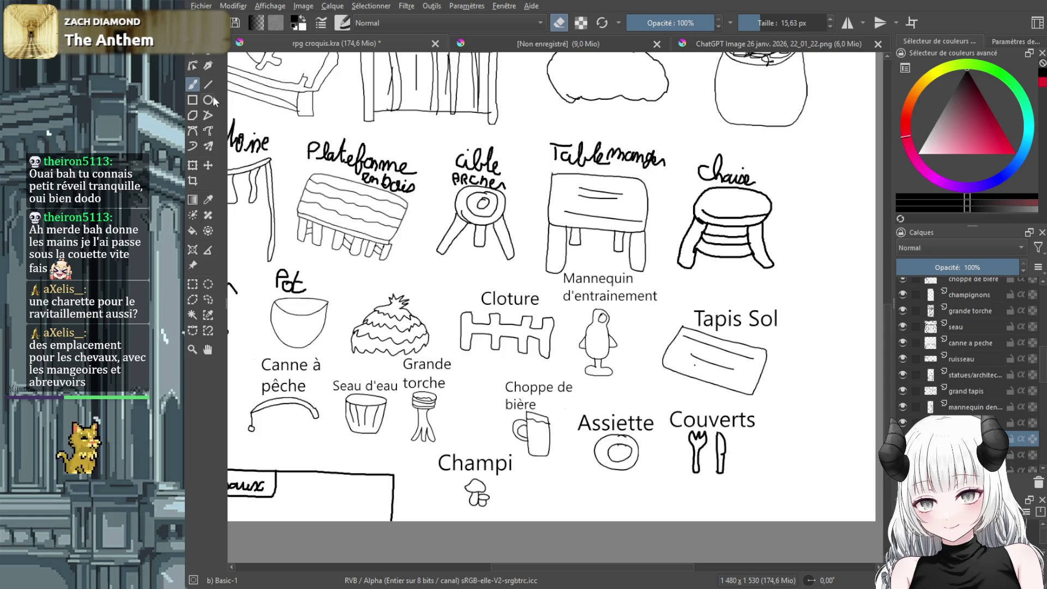
click(208, 51)
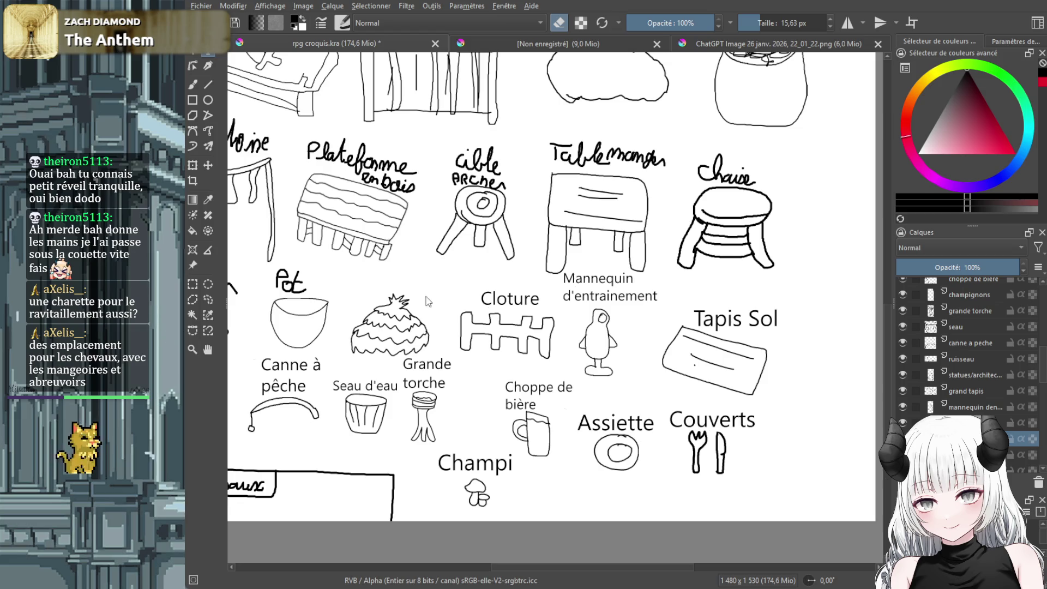
drag(448, 296, 459, 300)
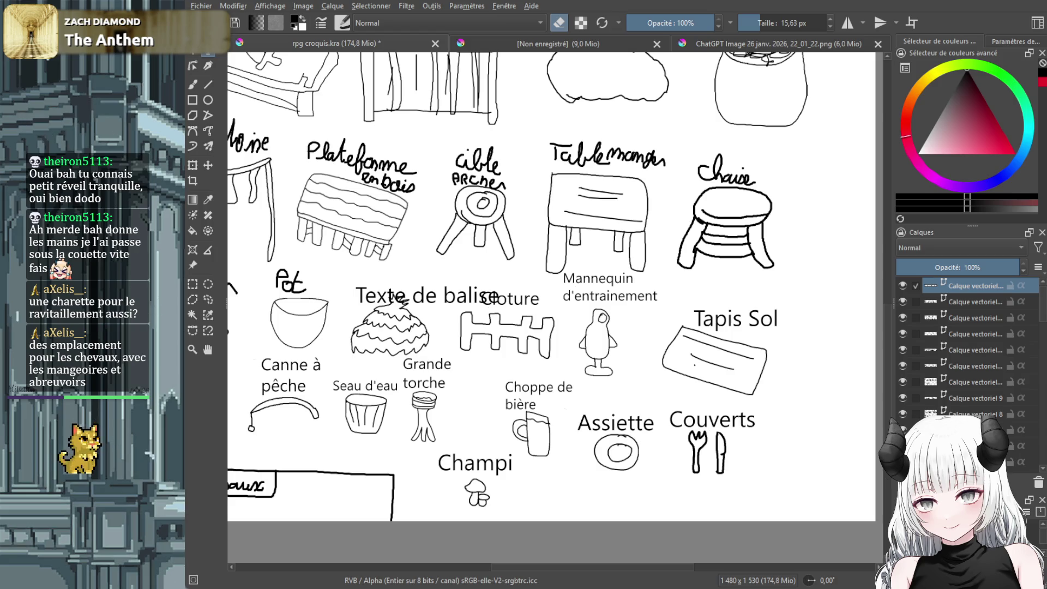
key(ctrl+s)
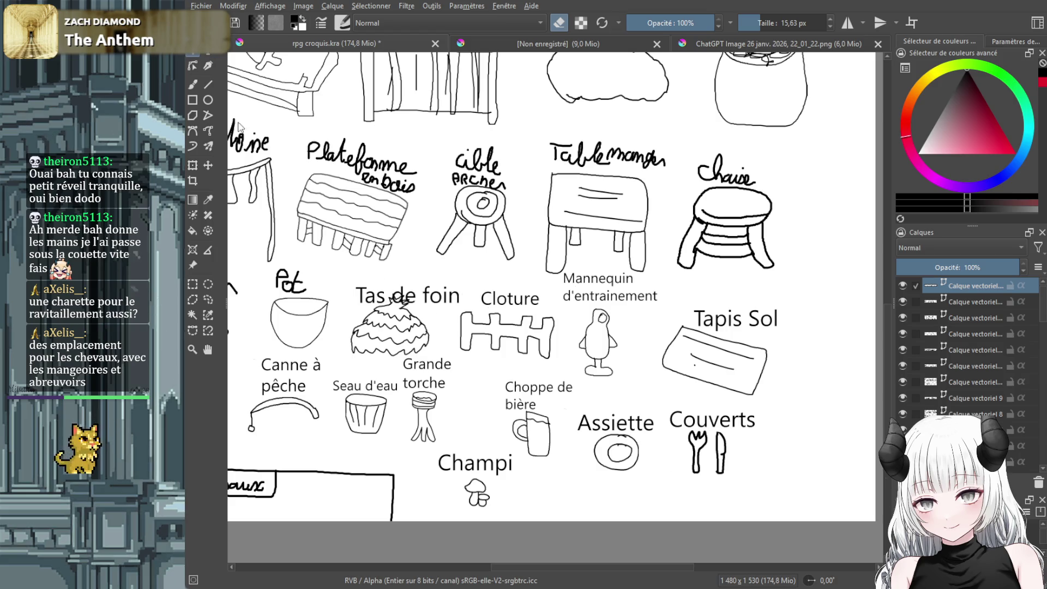
Raise and shrink the 'Tas de foin' label, then erase the handwritten 'Pot' label above the bowl
click(208, 165)
drag(433, 299, 430, 287)
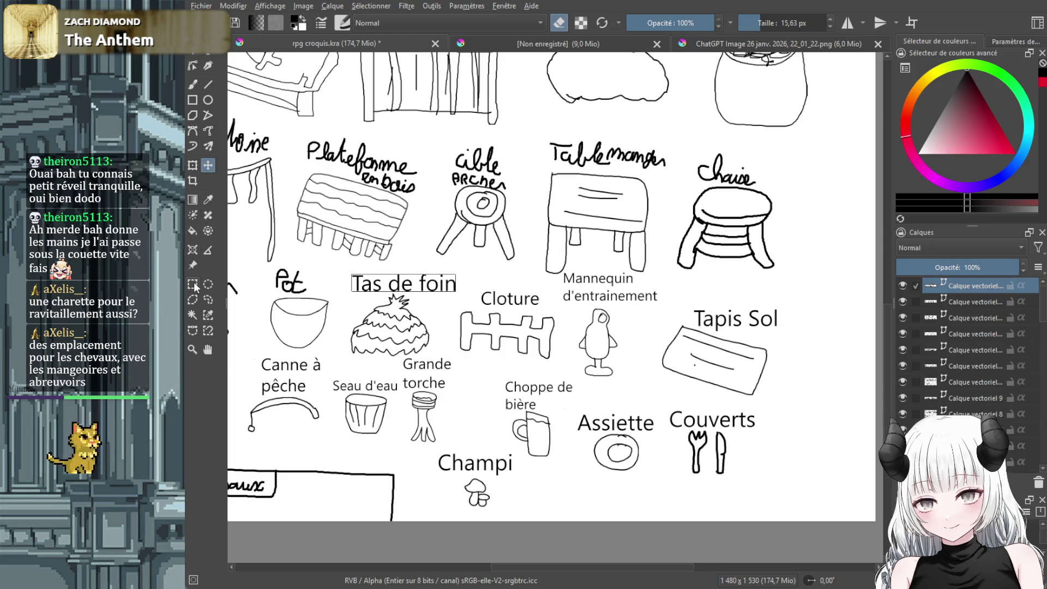
click(192, 165)
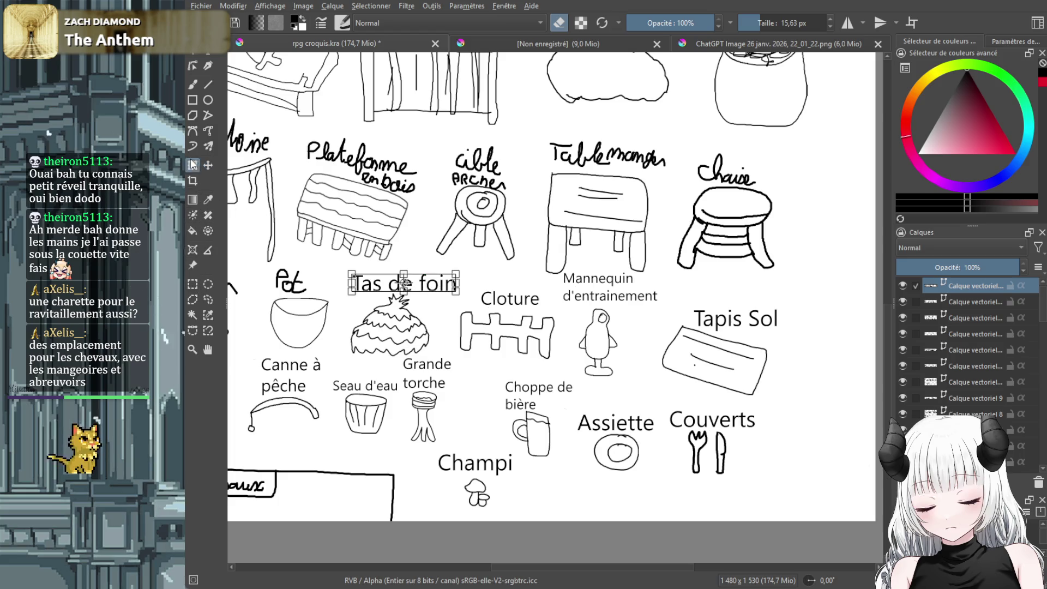
drag(351, 271, 371, 275)
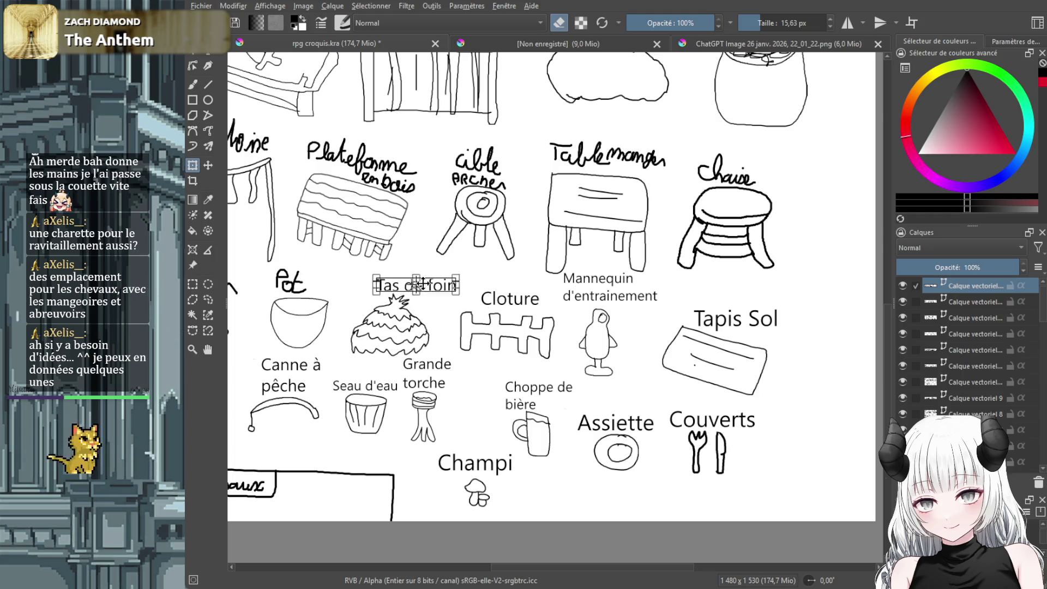
drag(434, 282, 414, 282)
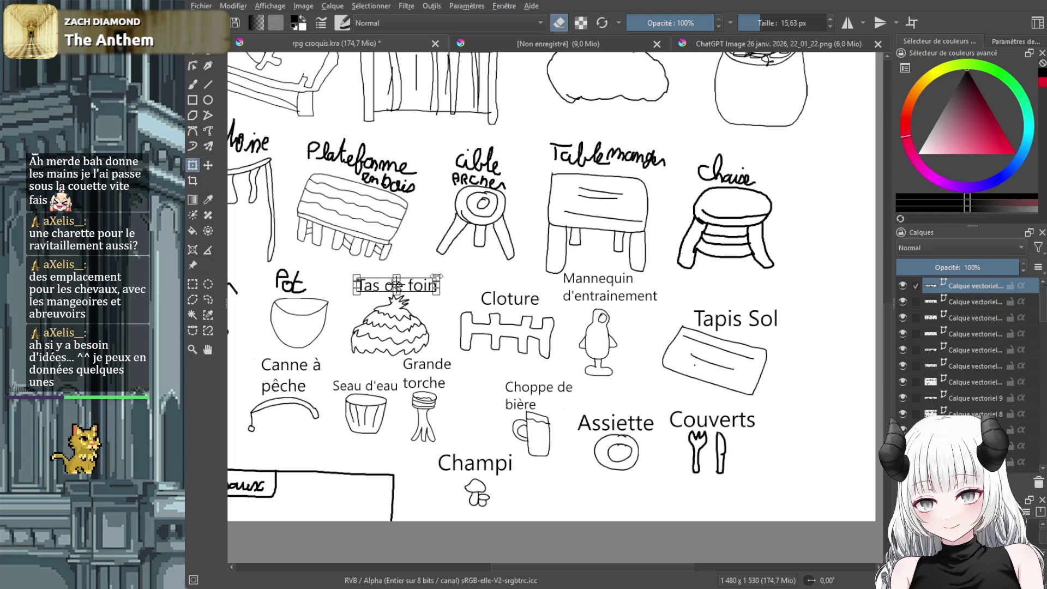
click(193, 84)
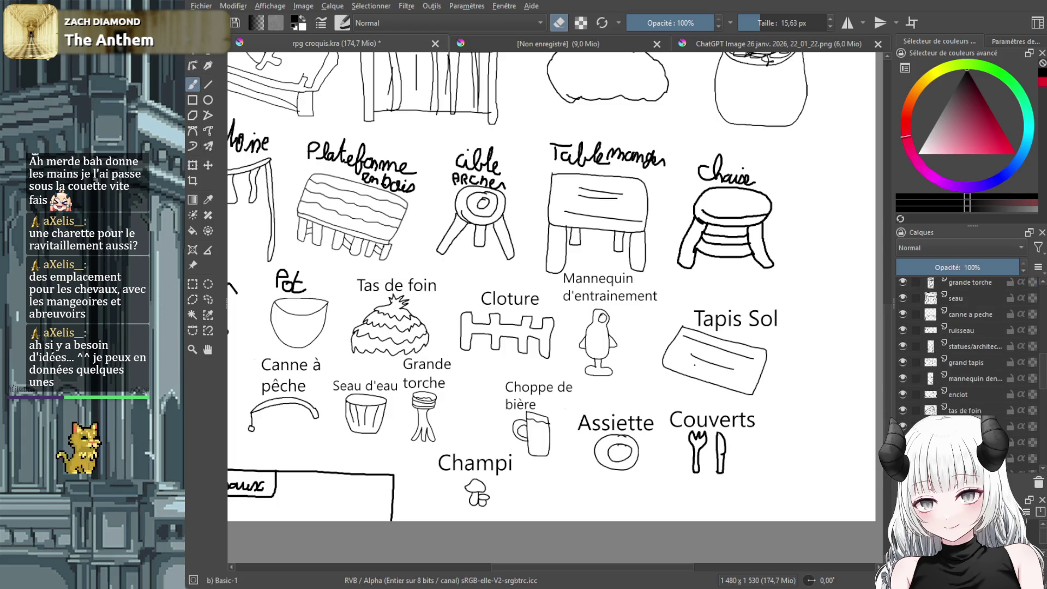
mouse_move(307, 288)
mouse_down()
mouse_move(286, 286)
mouse_move(294, 279)
mouse_up()
Erase the leftover stroke and add a typed 'Des pots' text box above the bowl
click(282, 271)
click(209, 53)
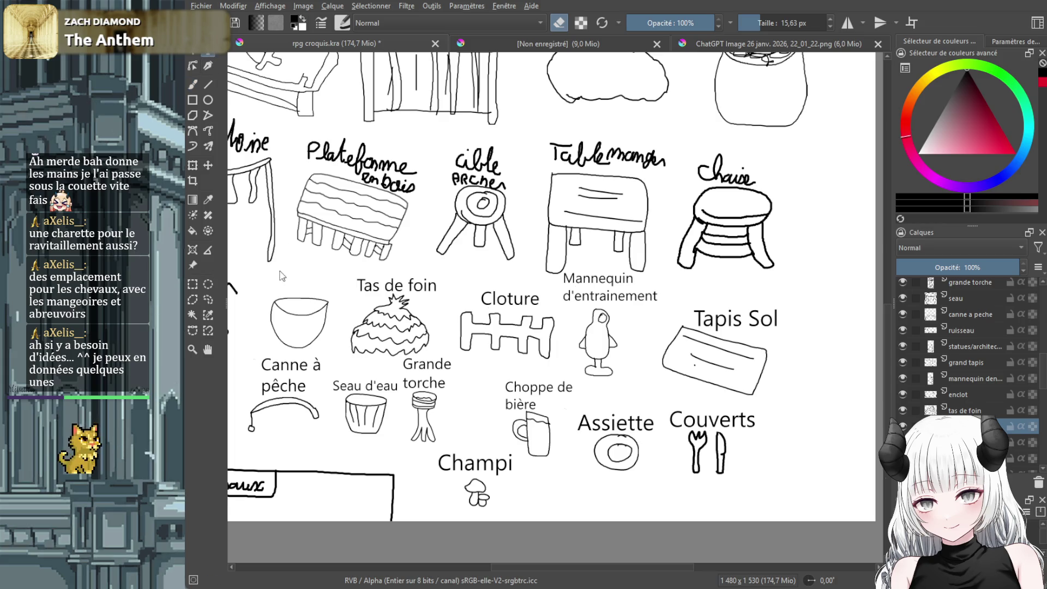
drag(272, 267, 343, 287)
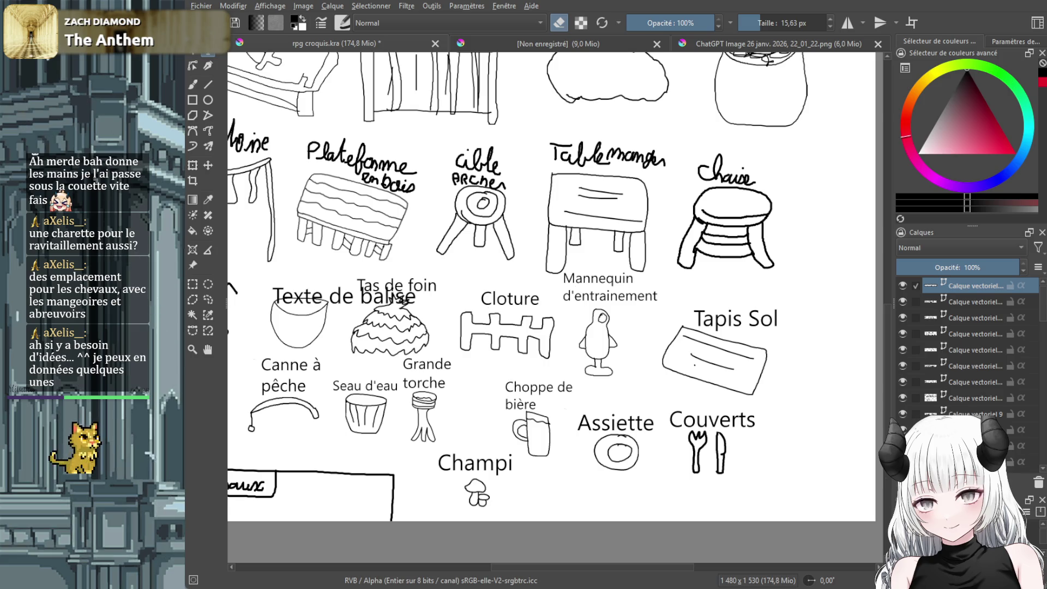
text(Des pots)
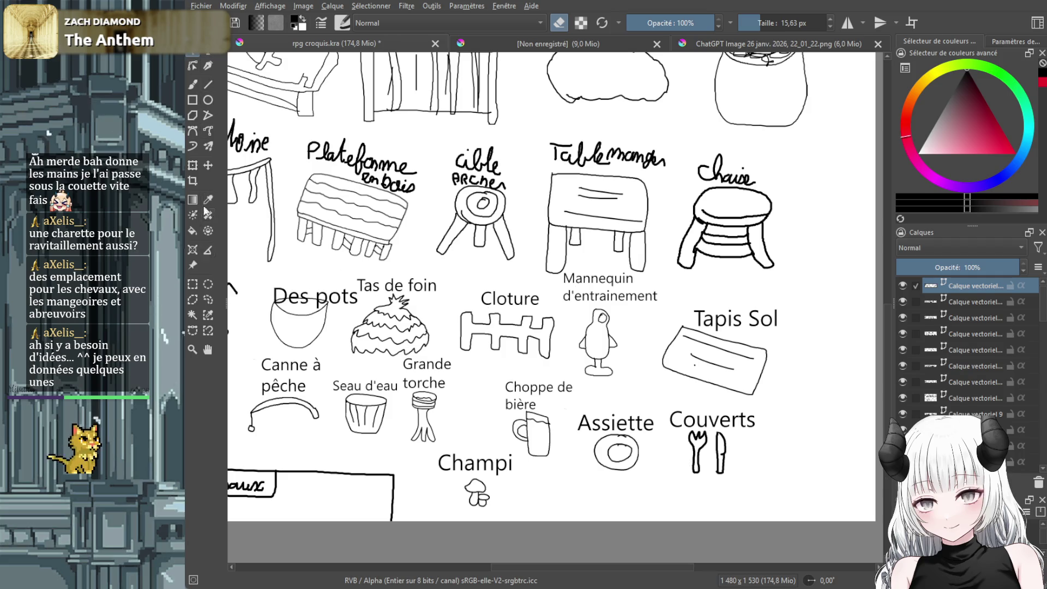
Move the 'Des pots' label up and left and shrink it
click(208, 165)
drag(324, 299, 317, 281)
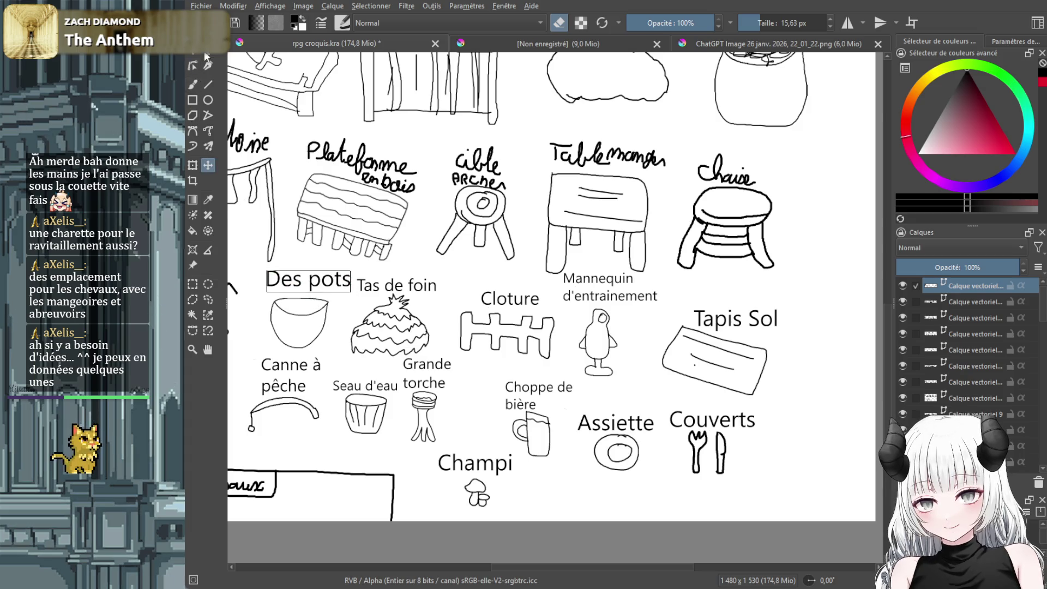
click(193, 165)
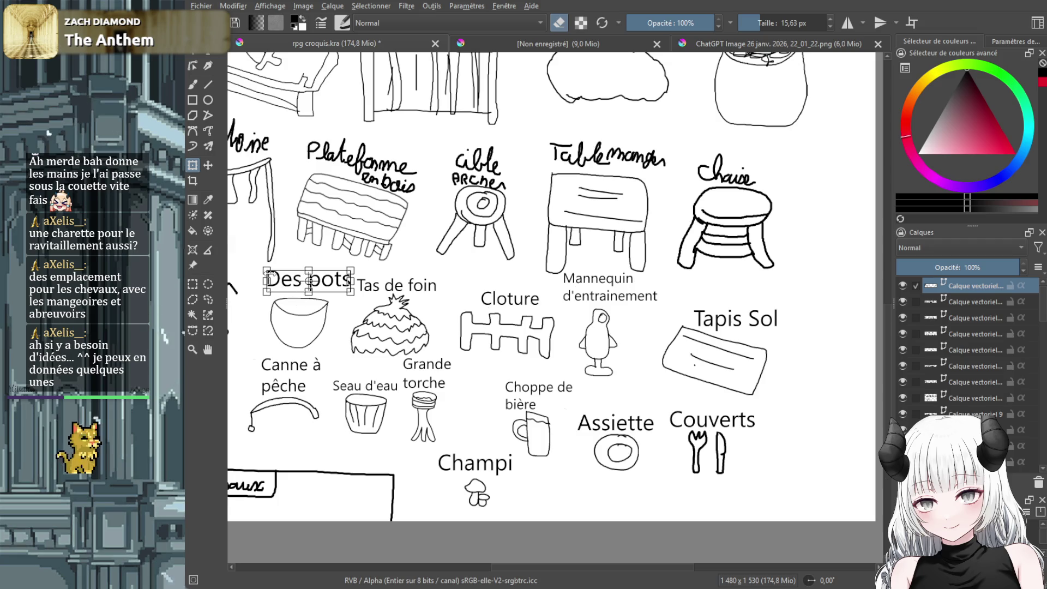
drag(268, 272, 313, 283)
drag(576, 567, 476, 567)
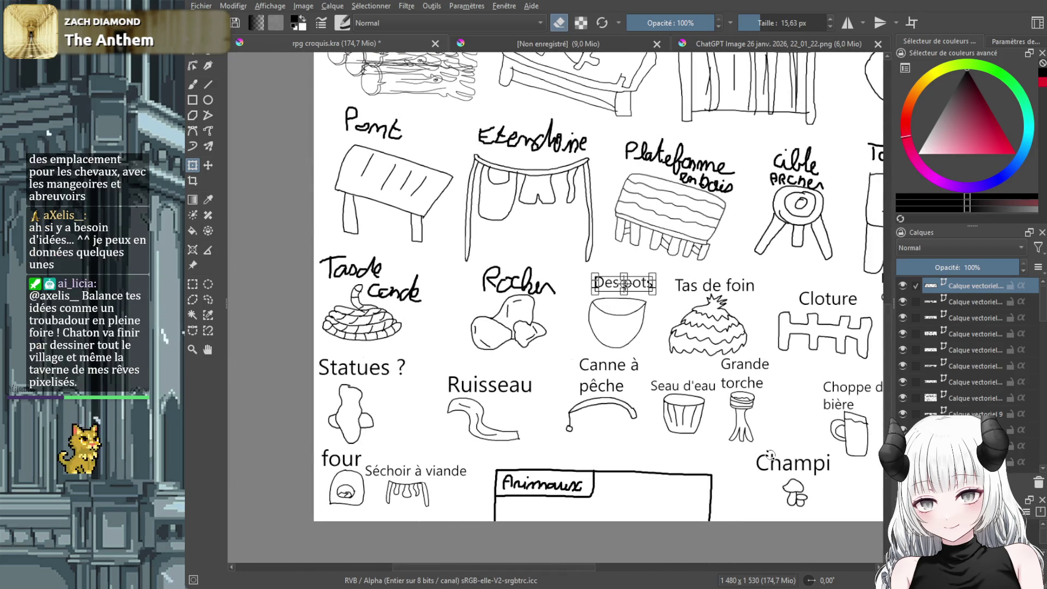
Select the labels layer and erase the handwritten 'Rocher' label above the rock sketch
click(194, 84)
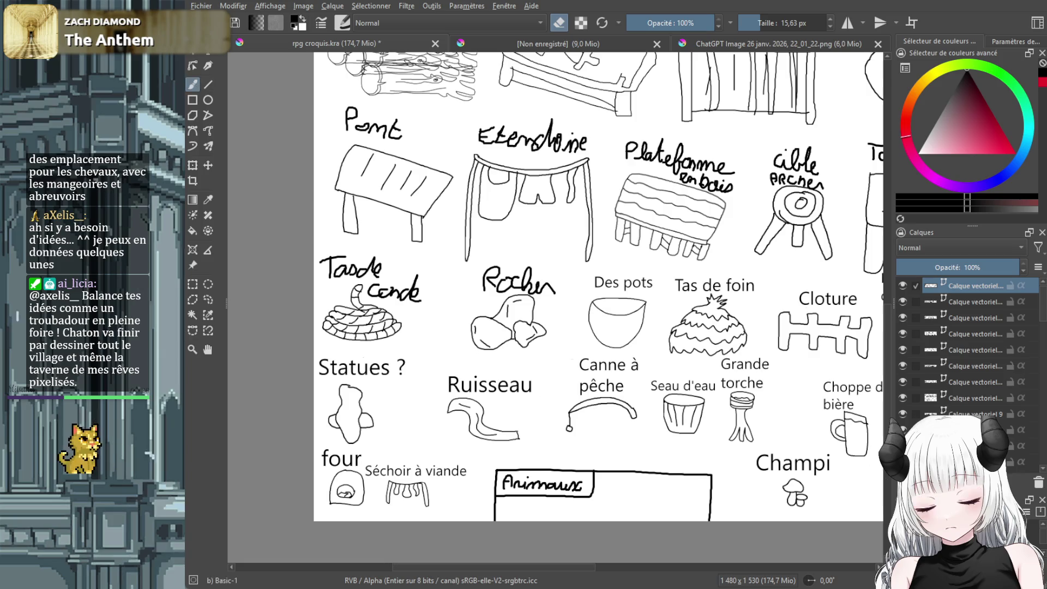
scroll(971, 382, down, 5)
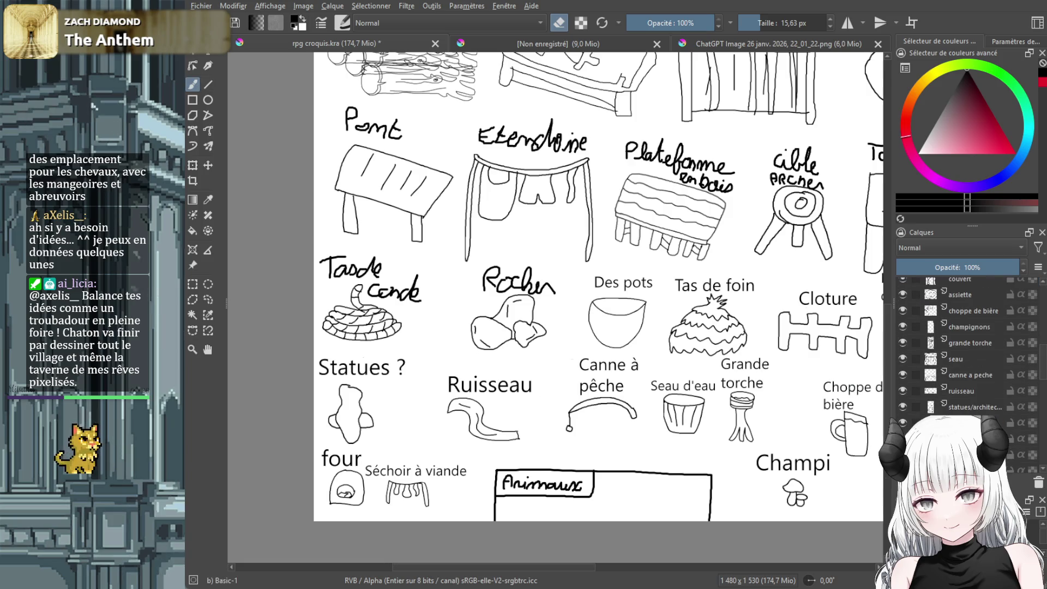
scroll(960, 344, down, 3)
click(1004, 458)
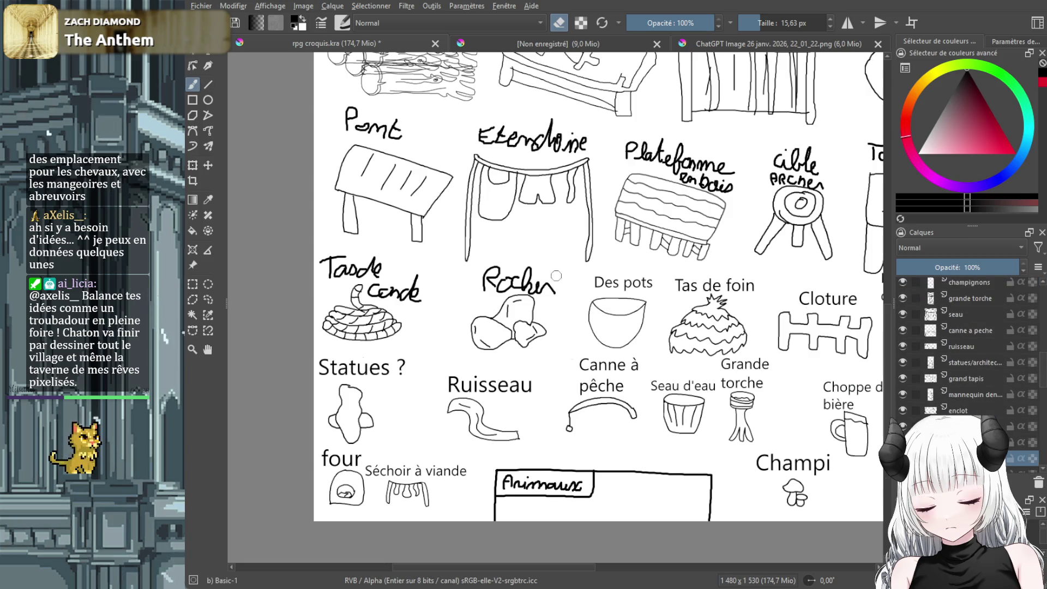
mouse_move(546, 287)
mouse_down()
mouse_move(482, 281)
mouse_move(521, 273)
mouse_up()
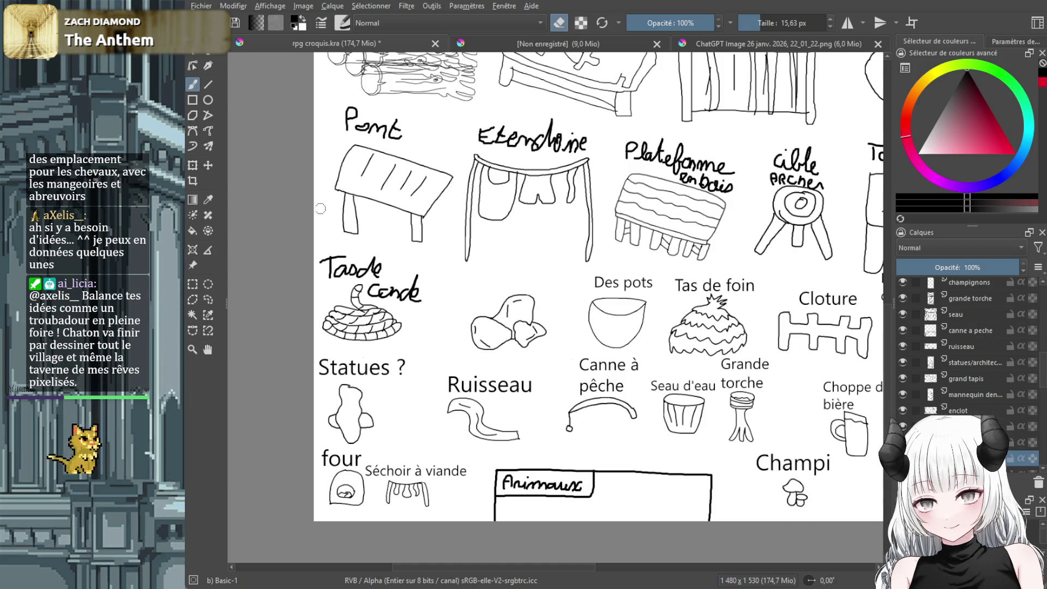
click(206, 51)
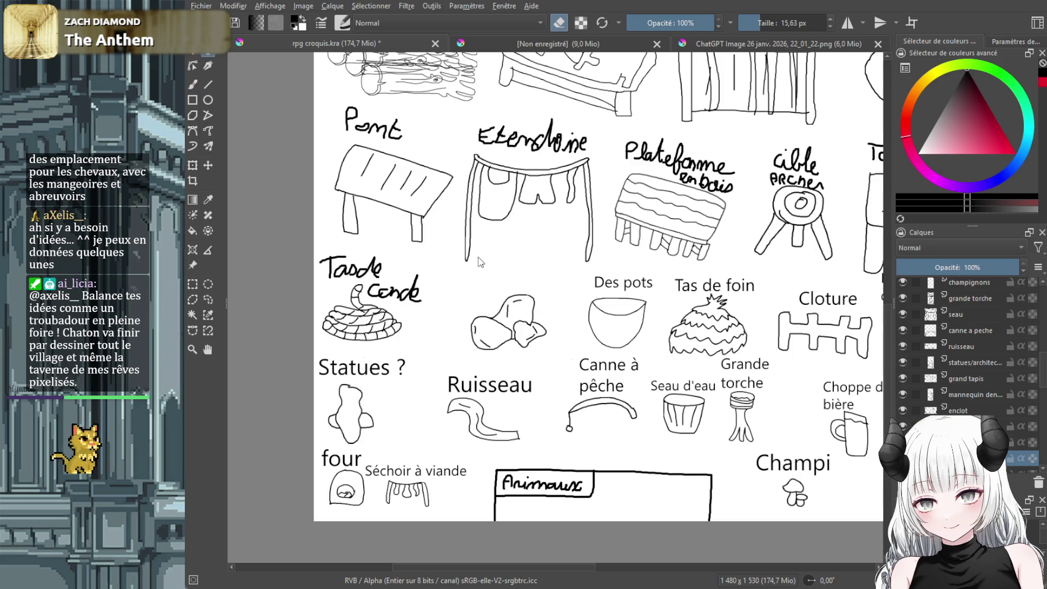
Add a typed 'Rochers' label above the rocks, raise it slightly, and activate the 'four' layer
mouse_move(473, 257)
mouse_down()
mouse_move(512, 289)
mouse_move(573, 292)
mouse_up()
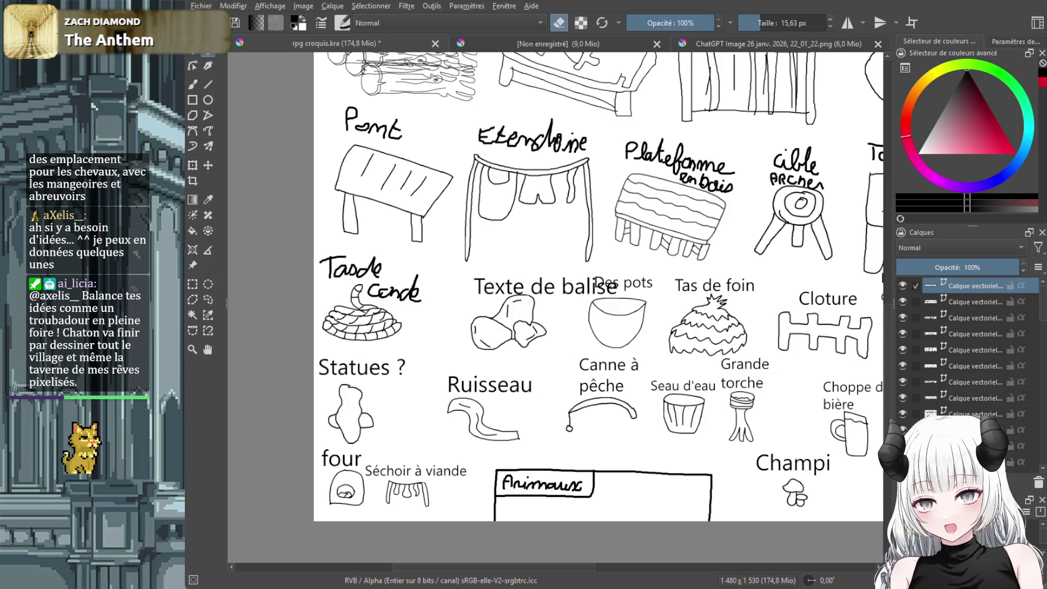
text(Rochers)
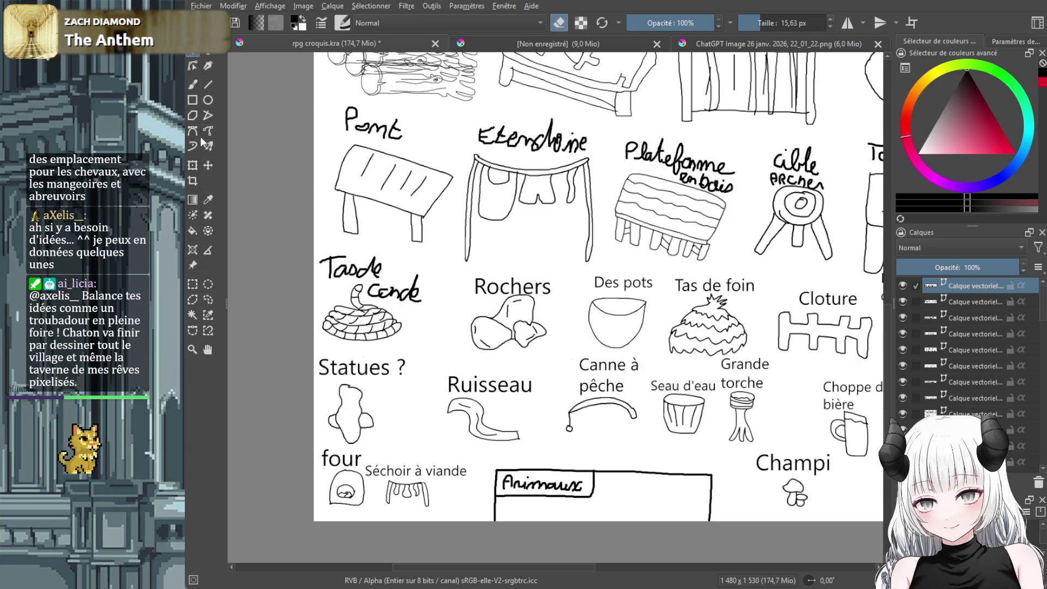
click(208, 165)
drag(501, 287, 501, 282)
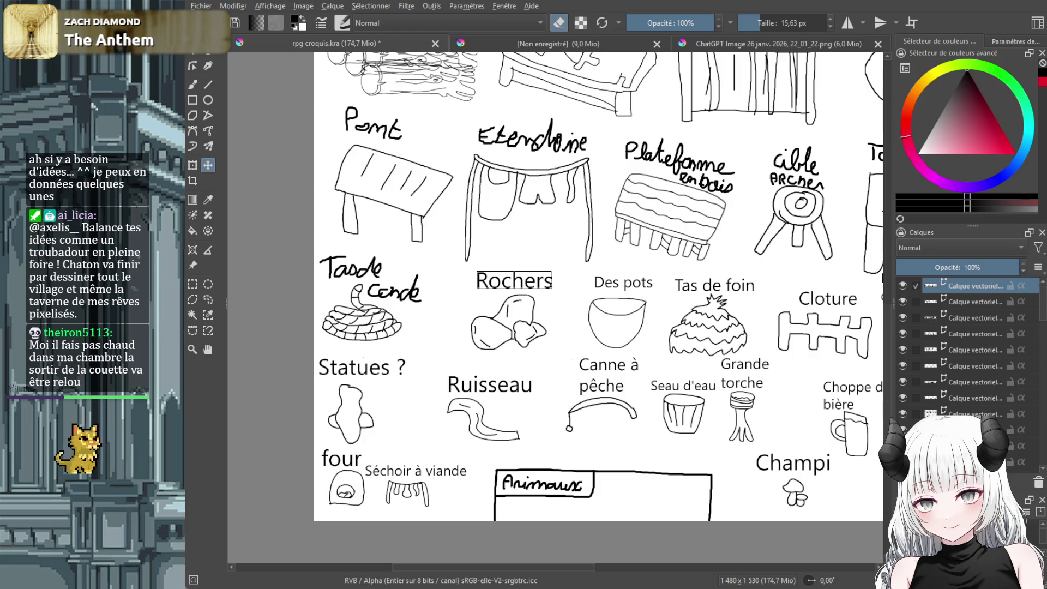
scroll(958, 396, down, 5)
click(975, 367)
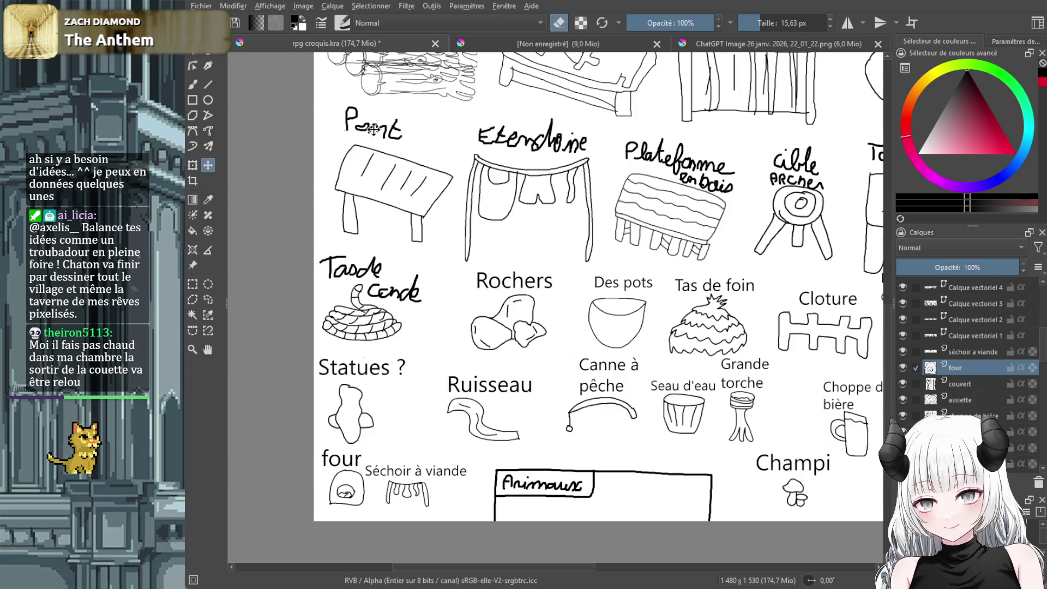
Switch to the eraser brush and erase the Animaux box on its layer
key(b)
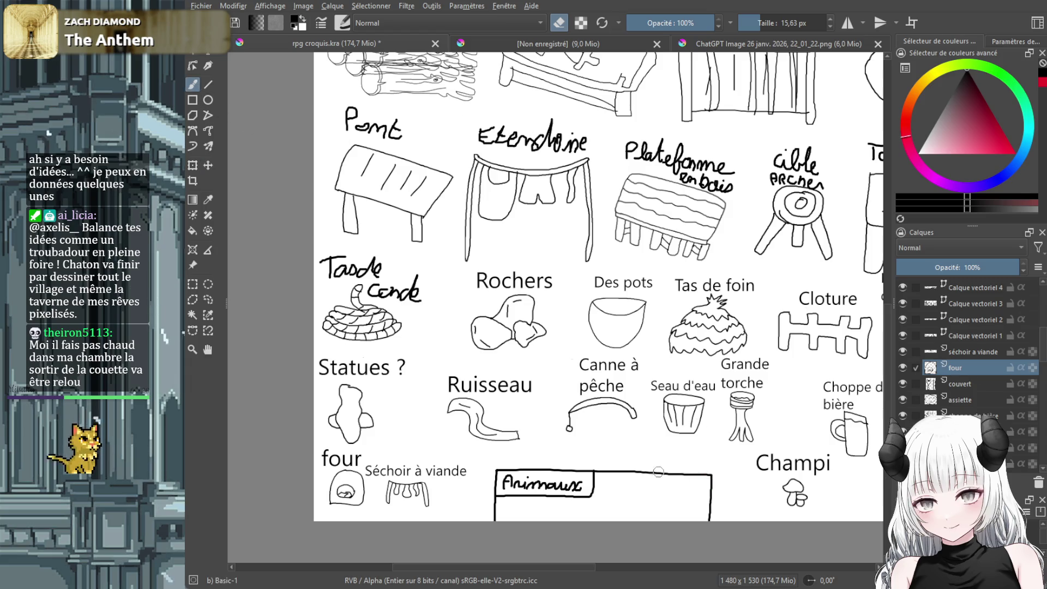
key(Page_Down)
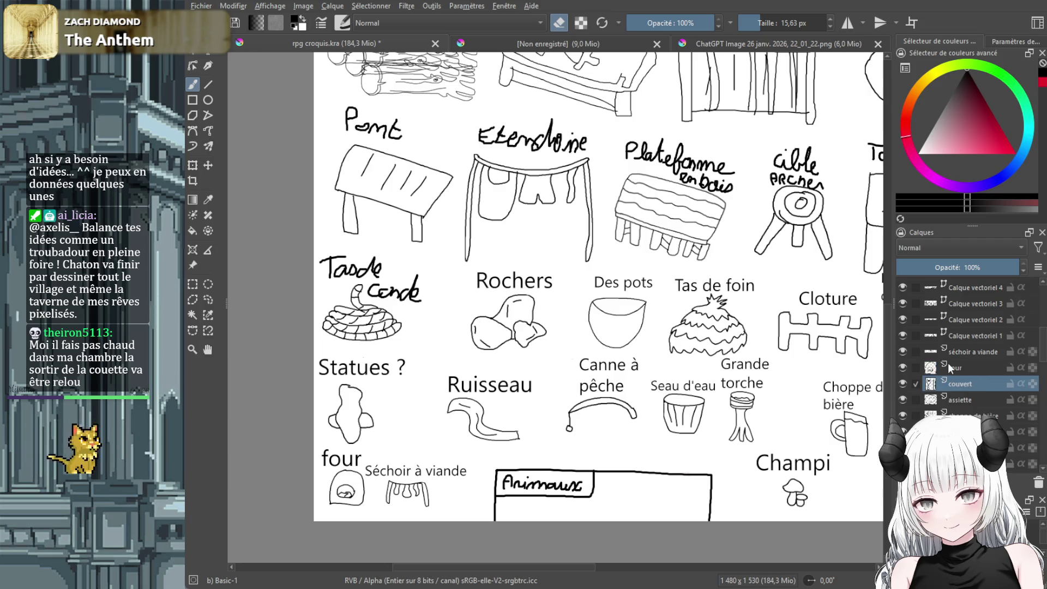
click(984, 353)
drag(728, 470, 595, 471)
mouse_move(495, 471)
mouse_down()
mouse_move(494, 504)
mouse_move(497, 489)
mouse_move(595, 488)
mouse_move(546, 504)
mouse_move(565, 497)
mouse_up()
drag(710, 471, 706, 520)
mouse_move(580, 569)
mouse_down()
mouse_move(670, 579)
mouse_move(642, 585)
mouse_move(594, 565)
mouse_move(556, 567)
mouse_up()
On the cordes layer, erase the handwritten rope label and draw a text box above the coil
scroll(1004, 389, down, 5)
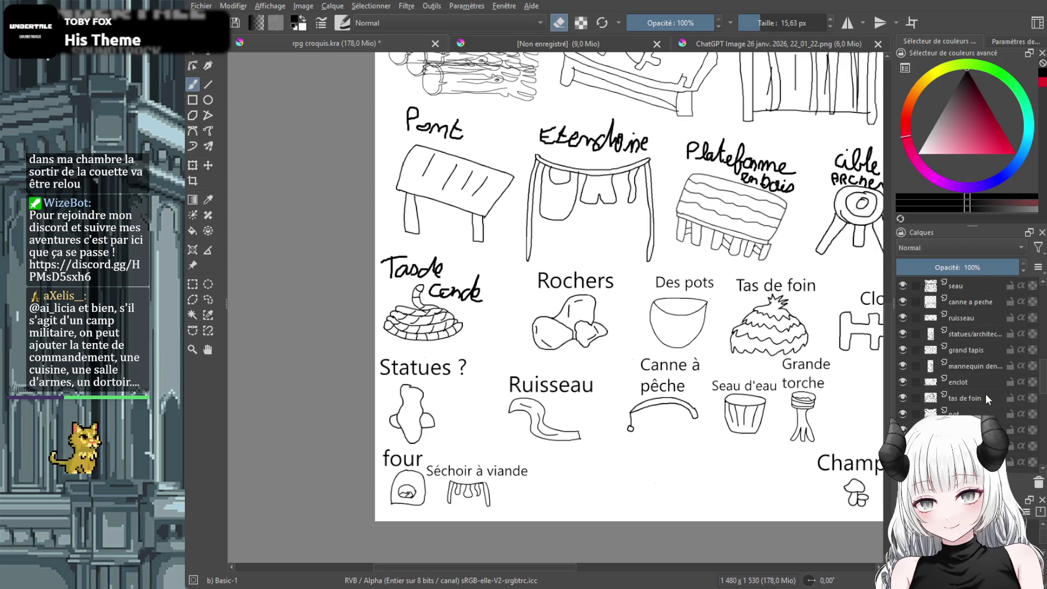
scroll(986, 396, down, 3)
scroll(966, 349, down, 3)
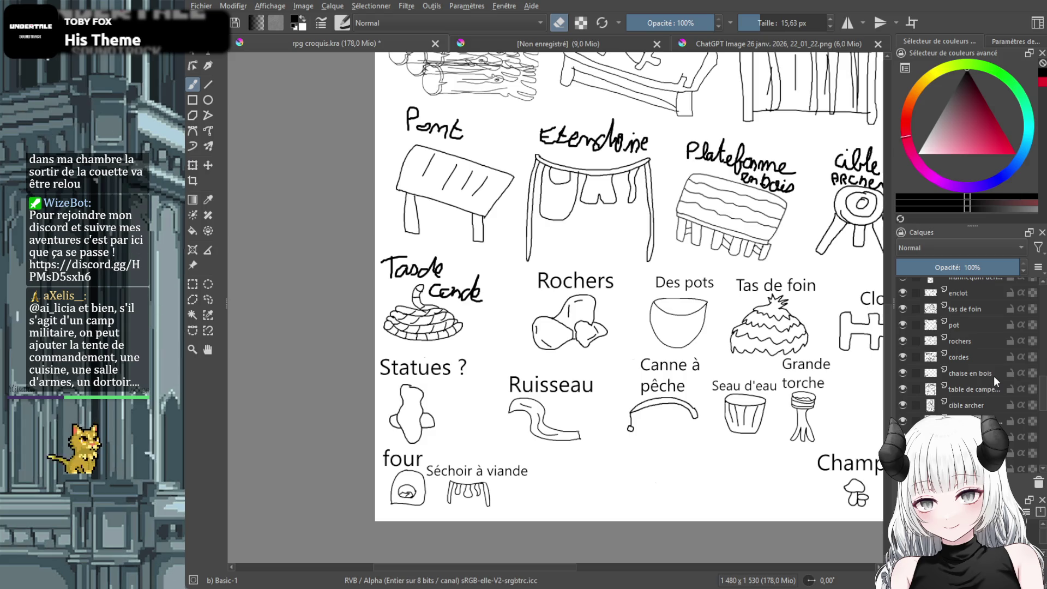
click(971, 357)
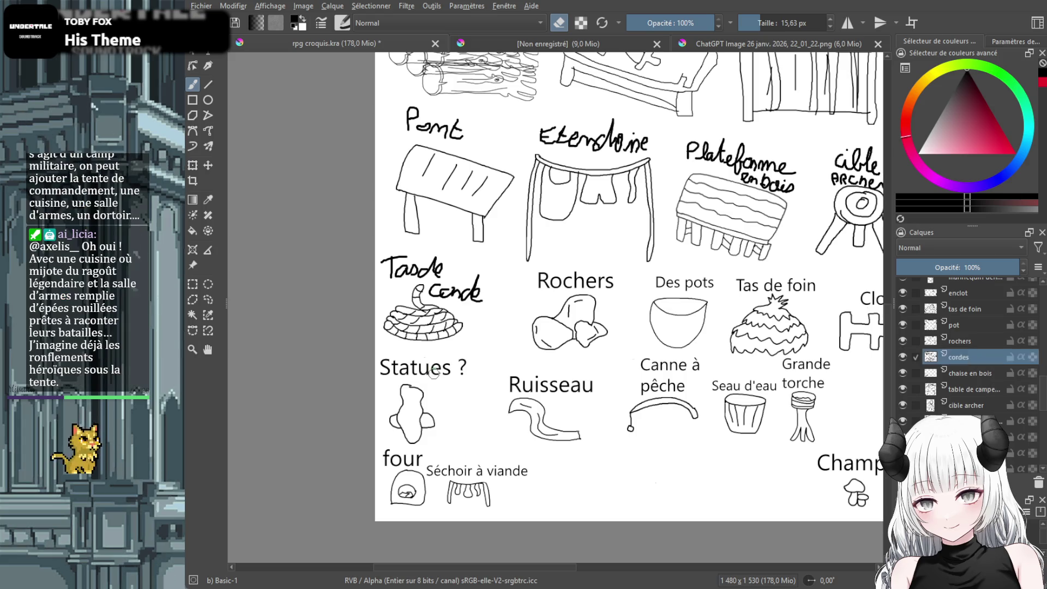
mouse_move(479, 295)
mouse_down()
mouse_move(436, 294)
mouse_move(480, 292)
mouse_move(434, 289)
mouse_move(444, 270)
mouse_move(393, 270)
mouse_move(425, 275)
mouse_move(395, 262)
mouse_move(404, 254)
mouse_move(394, 275)
mouse_up()
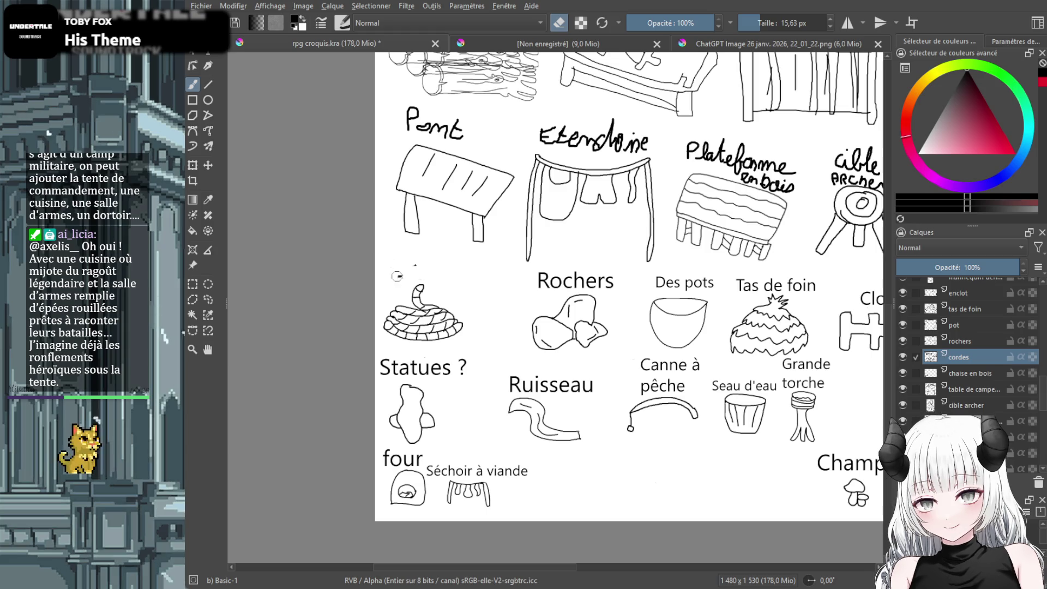
click(212, 50)
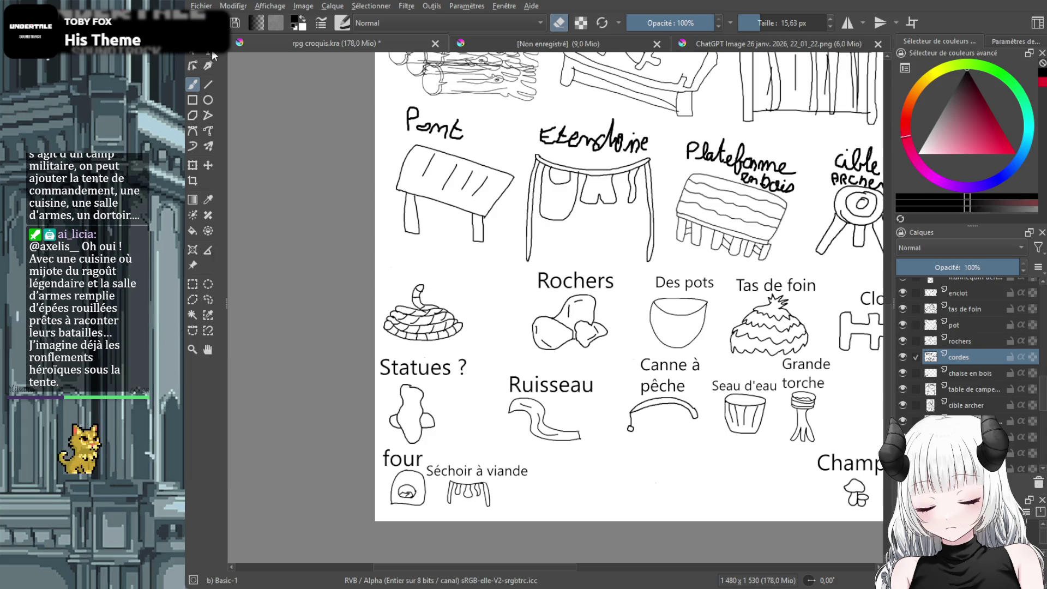
mouse_move(383, 250)
mouse_down()
mouse_move(431, 293)
mouse_move(491, 291)
mouse_up()
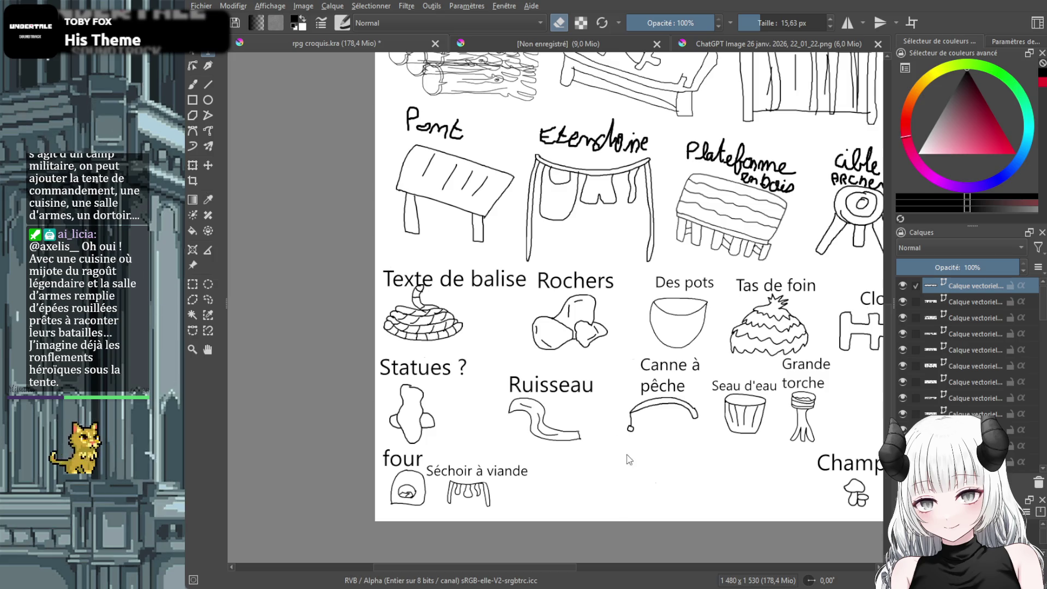
Enter 'Cordes' as the rope label, raise it slightly, and scroll to the chair, sack and bush sketches
text(Cordes)
click(208, 165)
drag(422, 283, 423, 276)
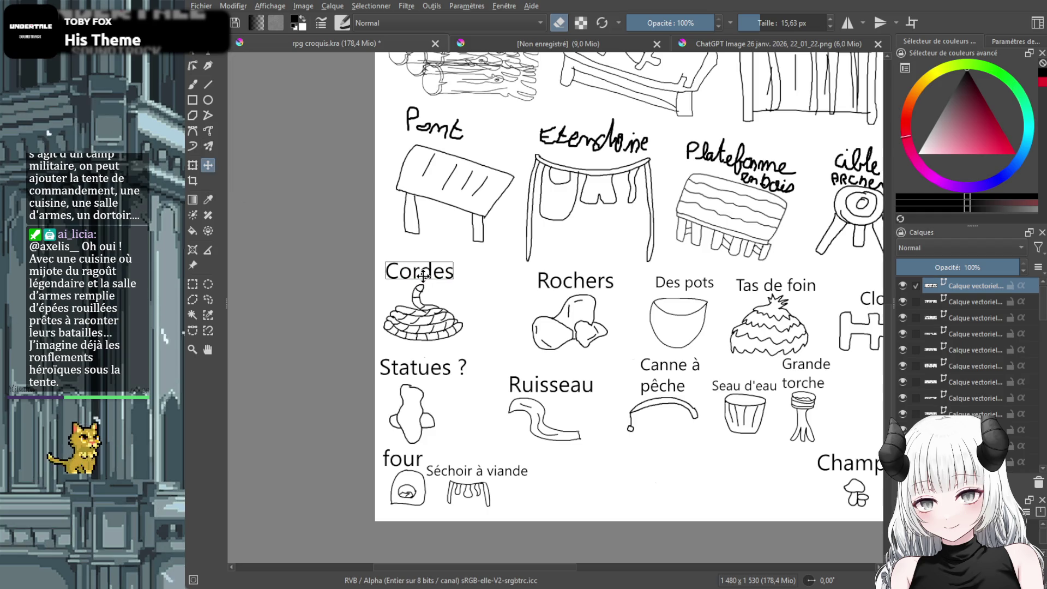
drag(545, 562, 667, 562)
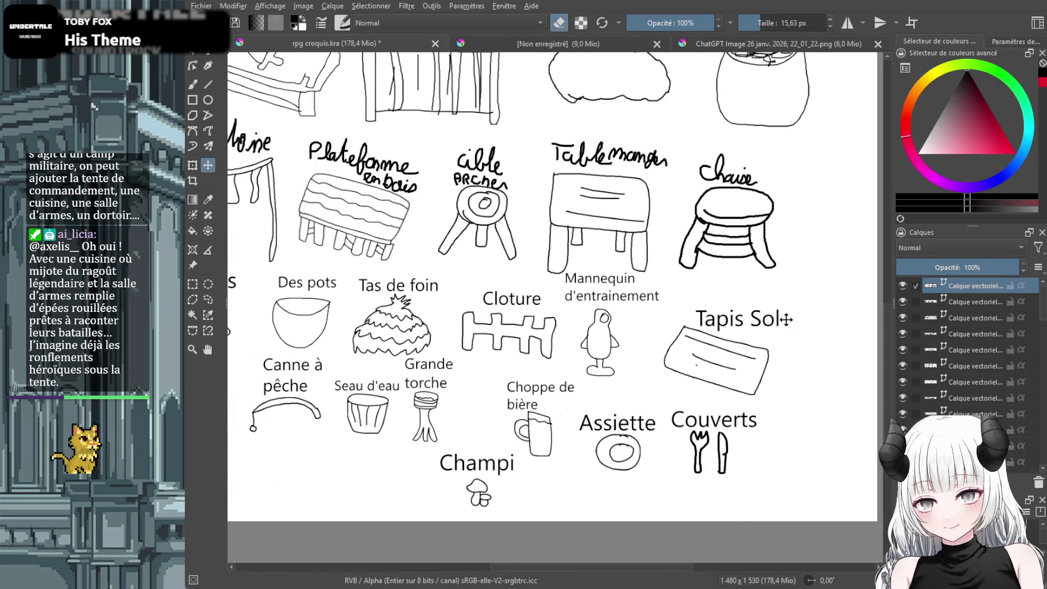
scroll(881, 345, up, 5)
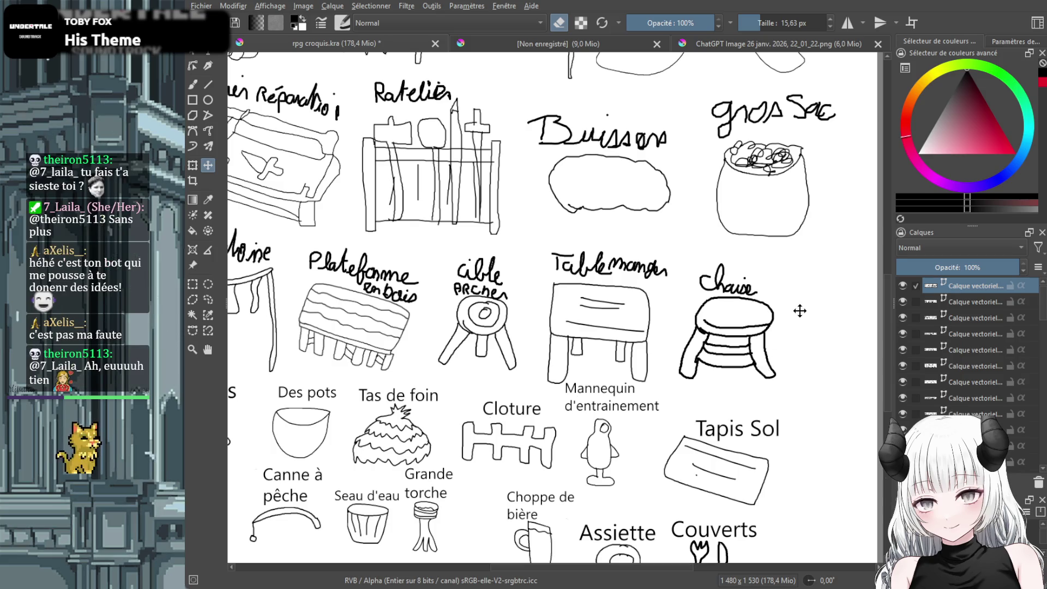
Erase the handwritten 'Chaise' label on the chair layer and add typed 'Chaise en bois' text
scroll(990, 334, down, 8)
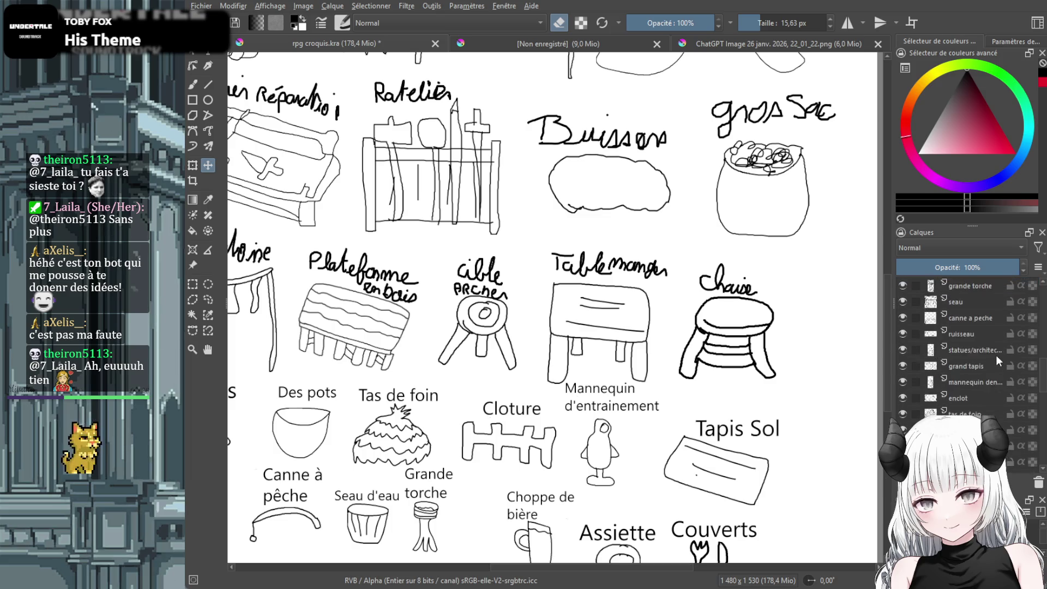
click(977, 434)
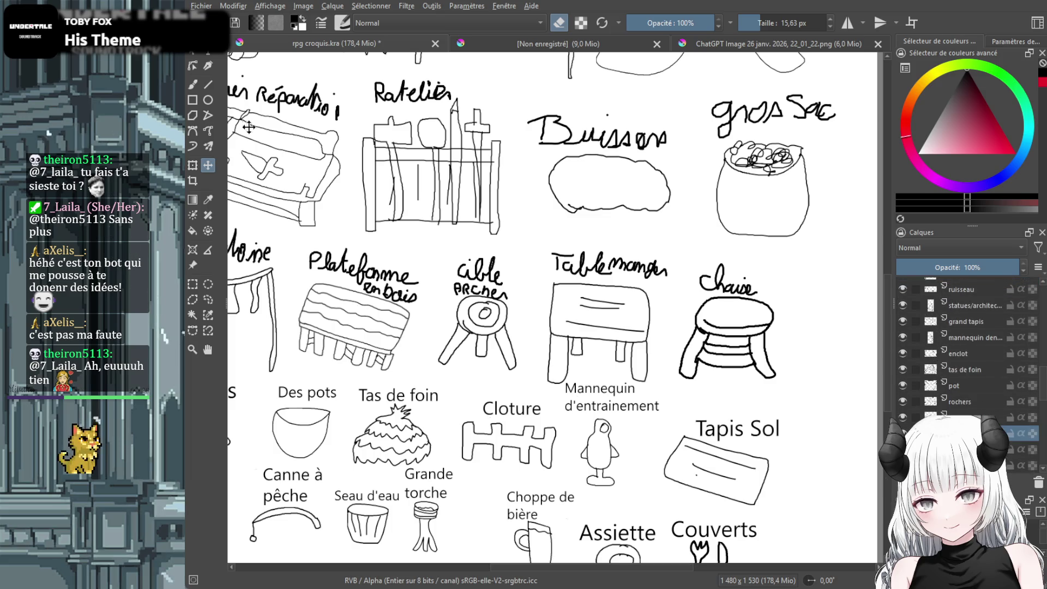
click(193, 86)
mouse_move(751, 285)
mouse_down()
mouse_move(697, 282)
mouse_move(771, 293)
mouse_move(759, 279)
mouse_move(713, 278)
mouse_up()
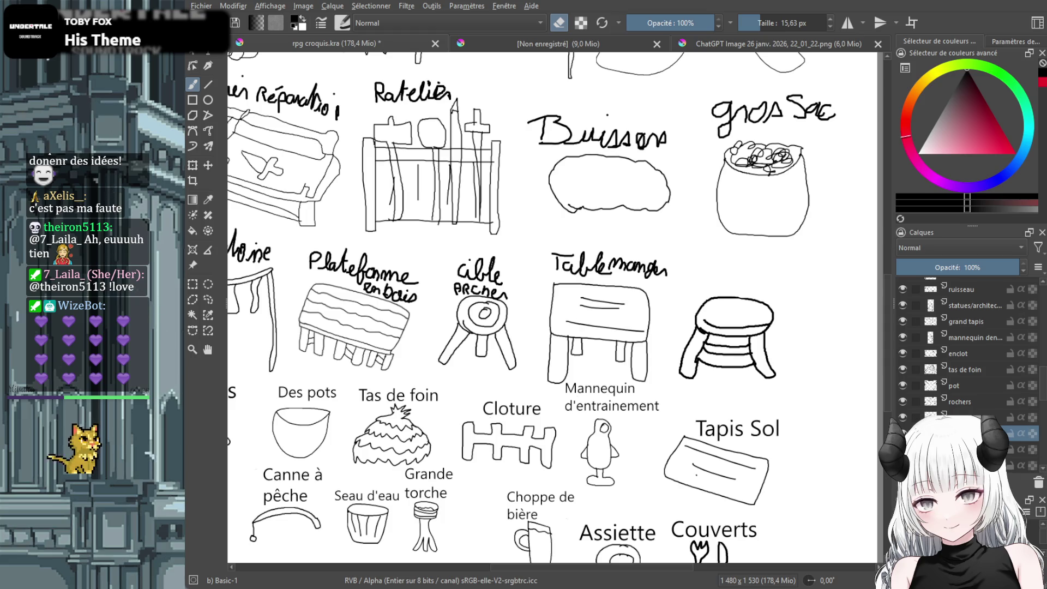
key(ctrl+r)
drag(698, 259, 787, 289)
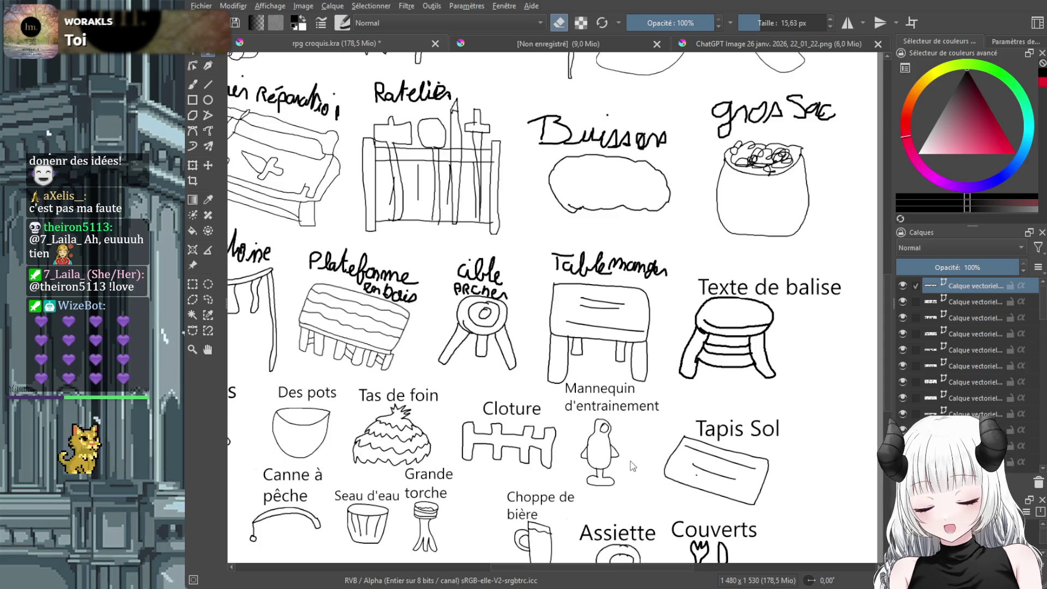
text(Chaise en bois)
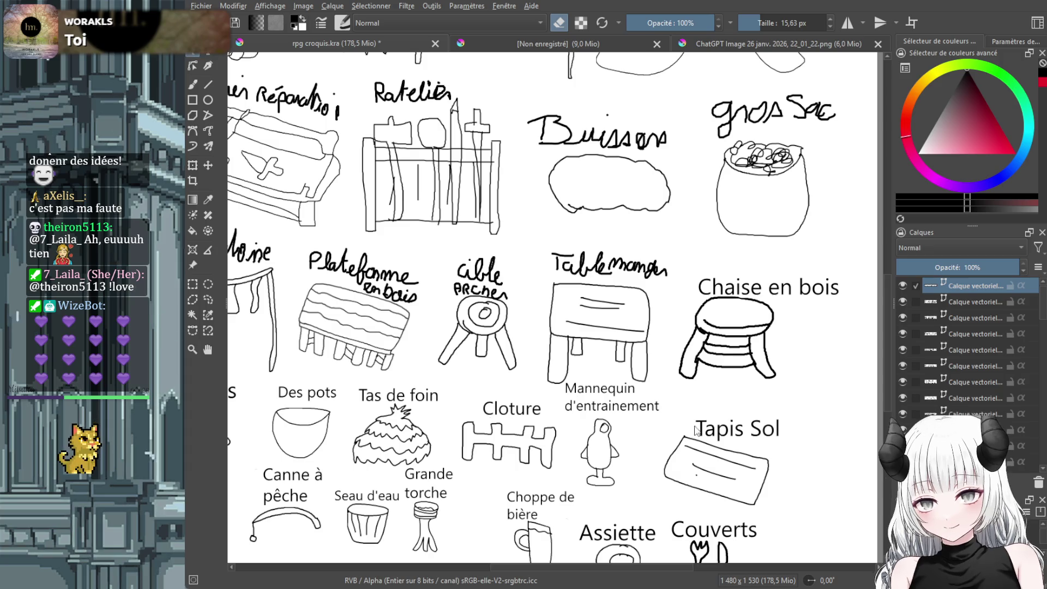
Move the 'Chaise en bois' label up, shrink it, and nudge it left over the stool
click(211, 165)
drag(805, 296, 786, 292)
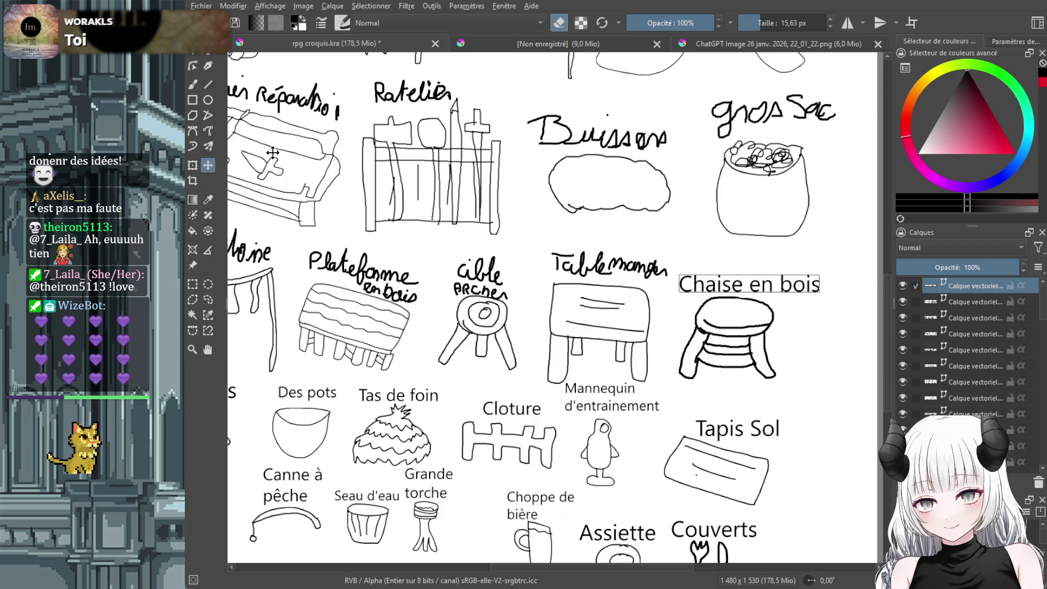
click(193, 165)
click(686, 276)
drag(686, 276, 708, 280)
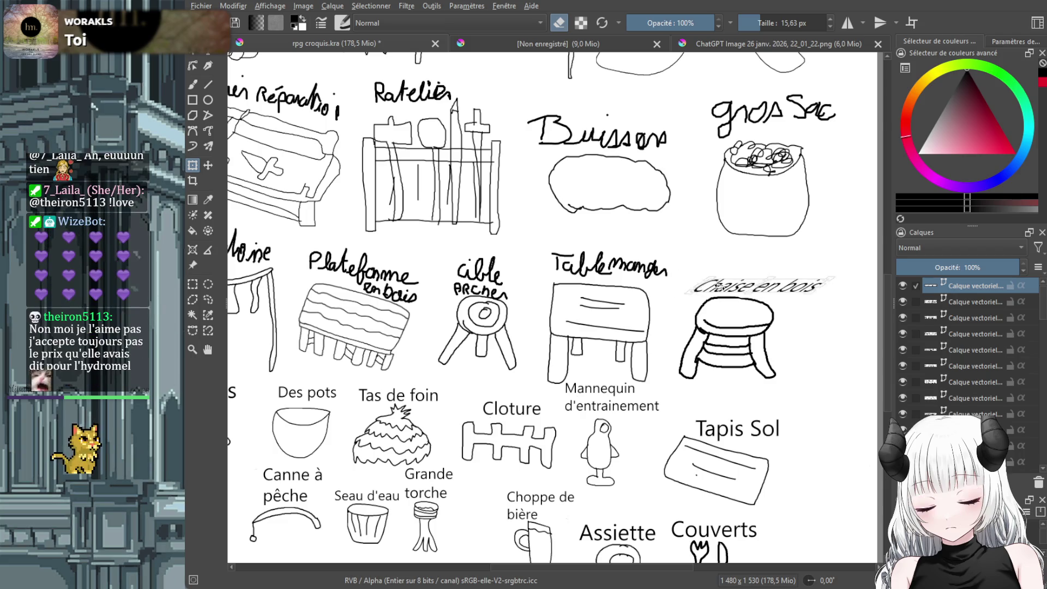
drag(739, 286, 724, 286)
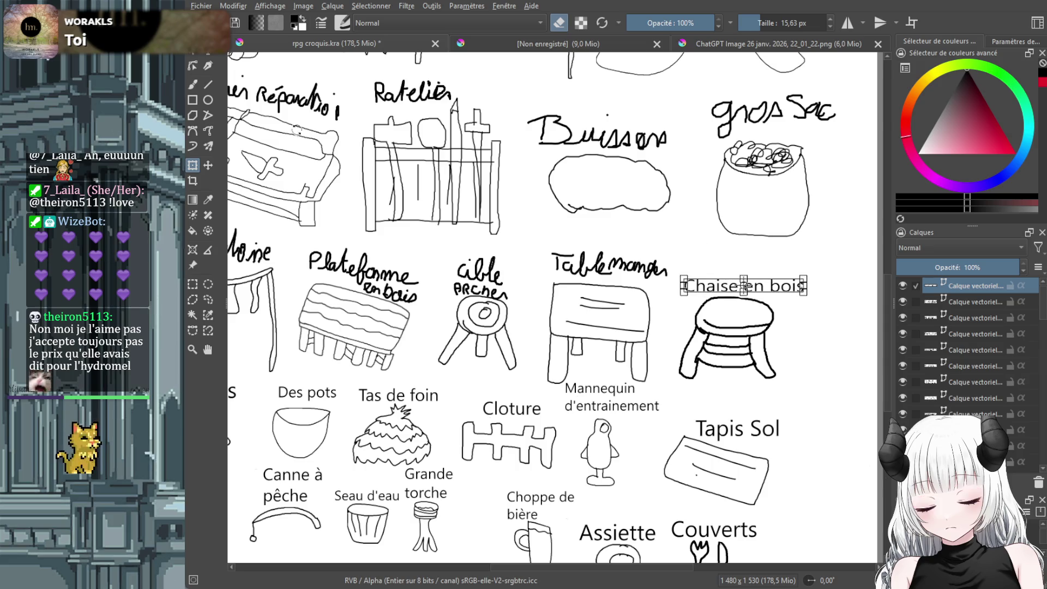
click(197, 82)
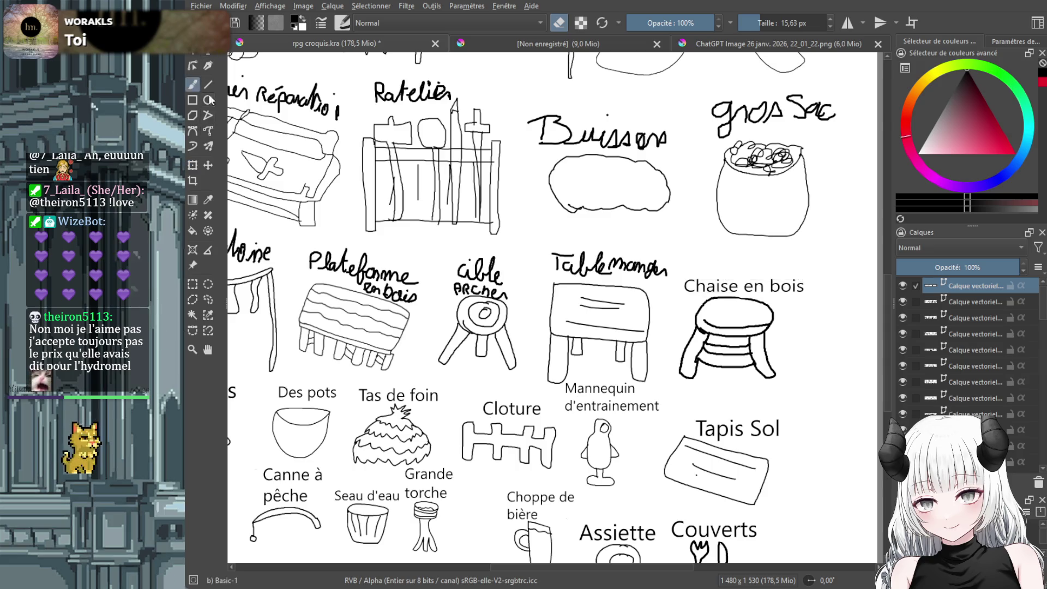
scroll(1015, 382, down, 5)
scroll(1009, 394, down, 5)
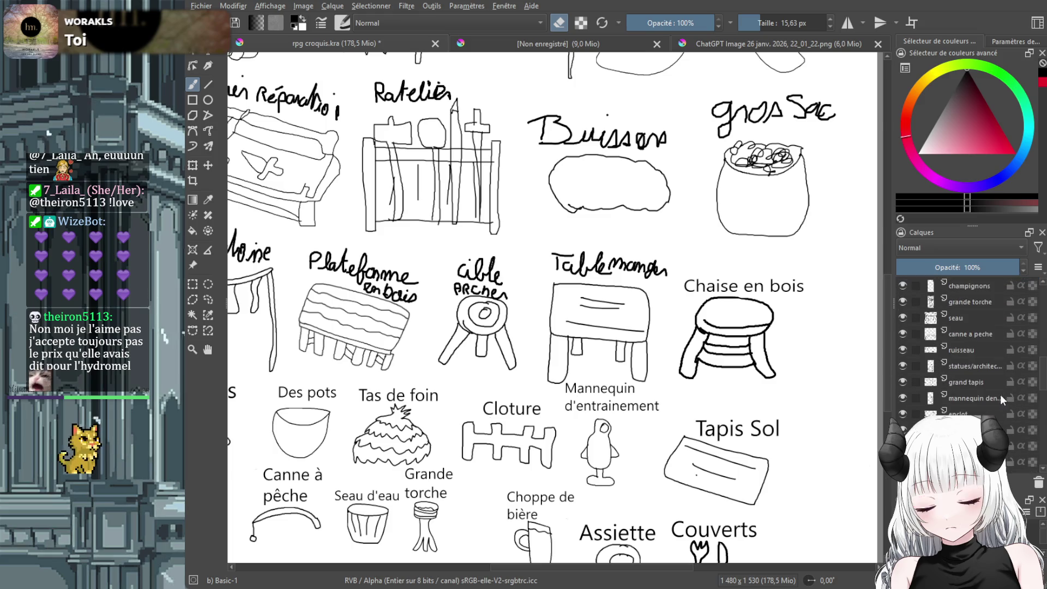
Erase the handwritten label on the table layer and add typed 'Table à manger' text above the table
click(985, 378)
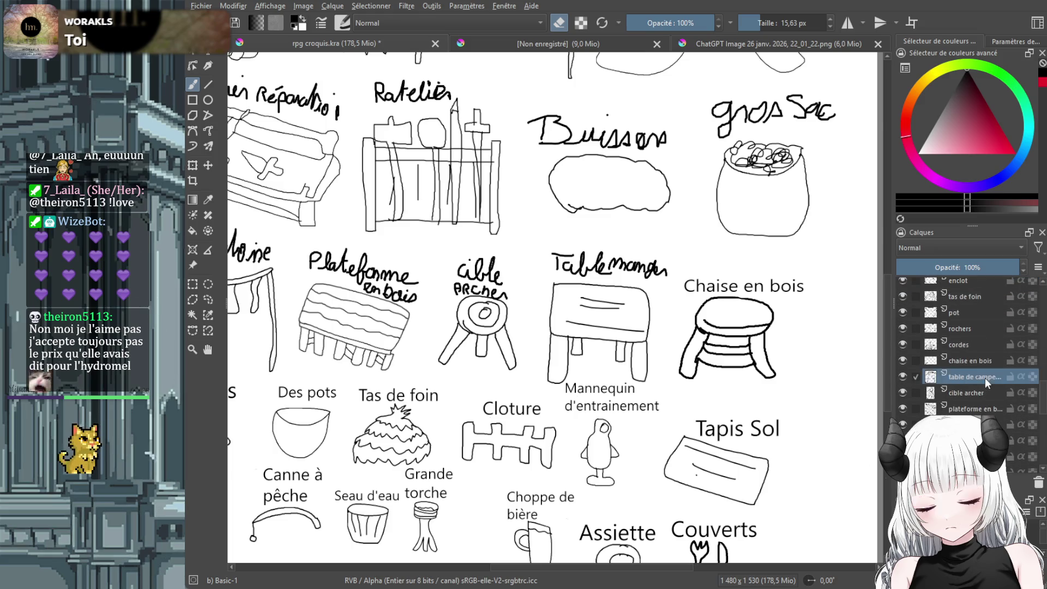
mouse_move(685, 270)
mouse_down()
mouse_move(606, 260)
mouse_move(624, 266)
mouse_move(555, 275)
mouse_move(580, 262)
mouse_move(554, 254)
mouse_up()
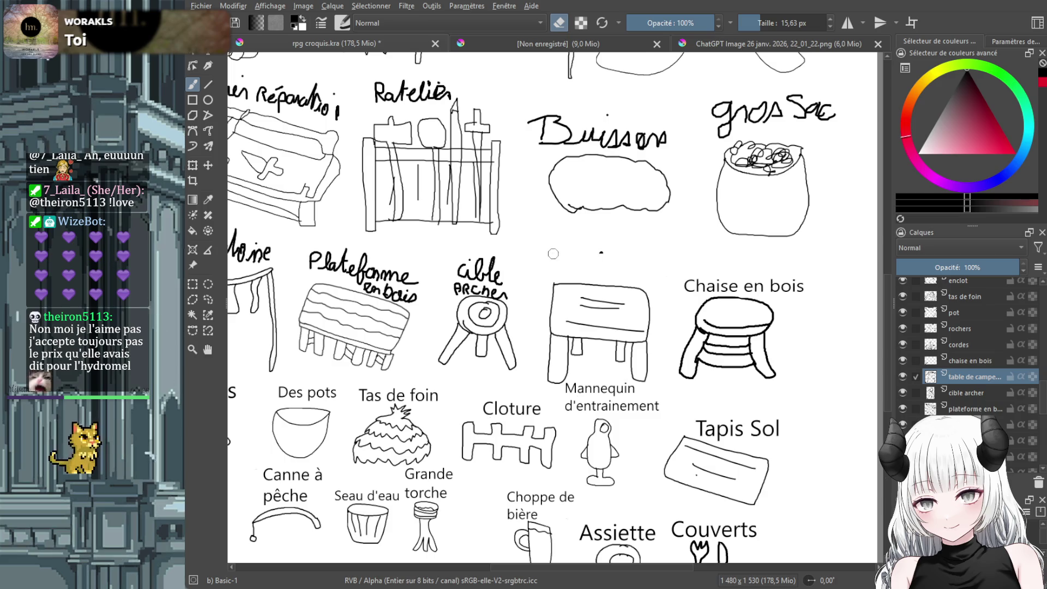
click(209, 54)
drag(536, 234, 679, 276)
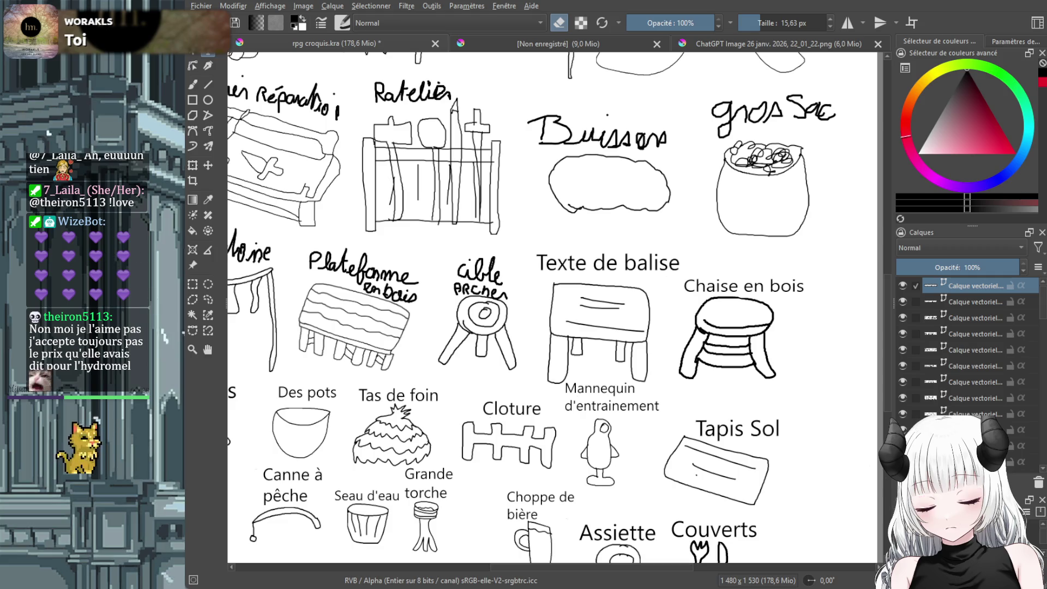
key(ctrl+s)
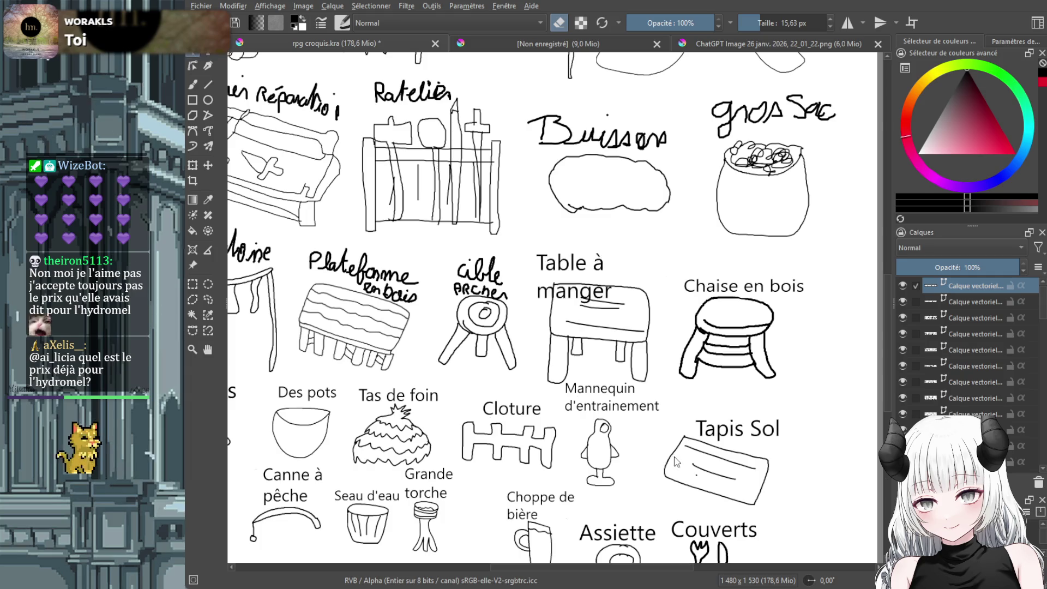
Move the 'Table à manger' label up and right and shrink it
click(207, 165)
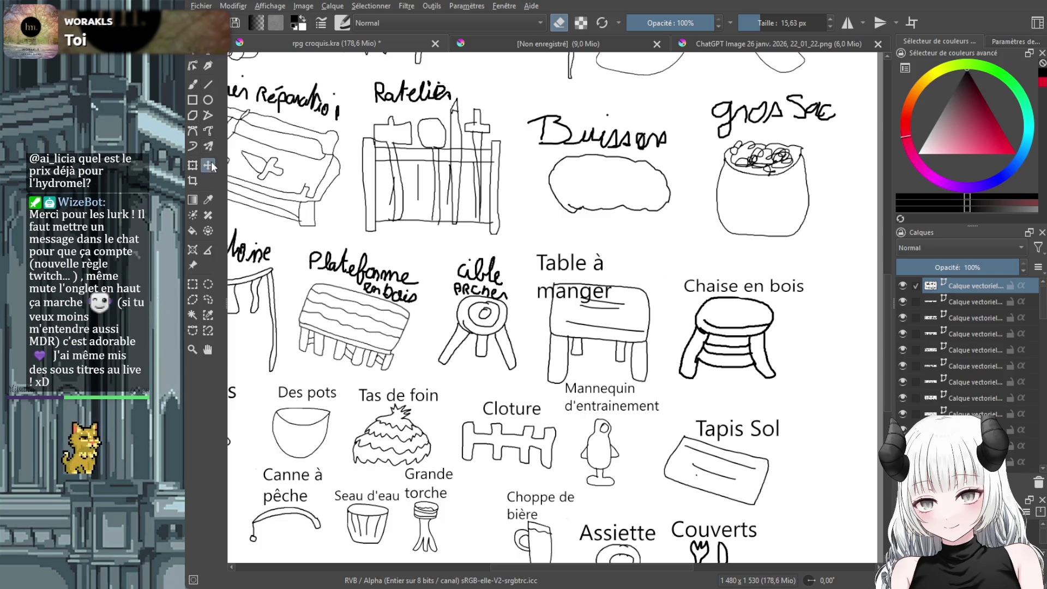
drag(572, 277, 602, 254)
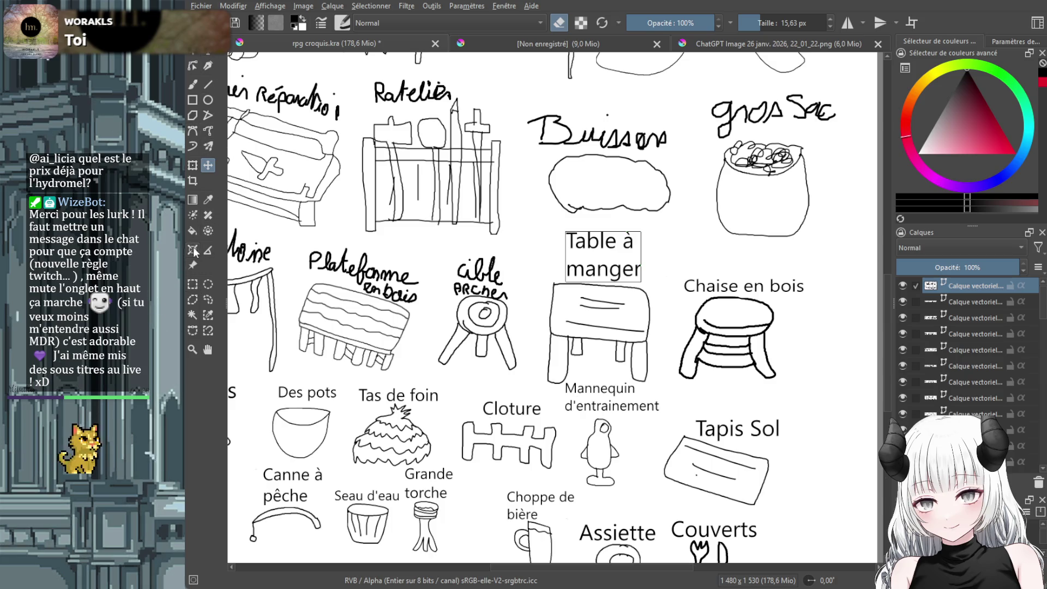
click(192, 166)
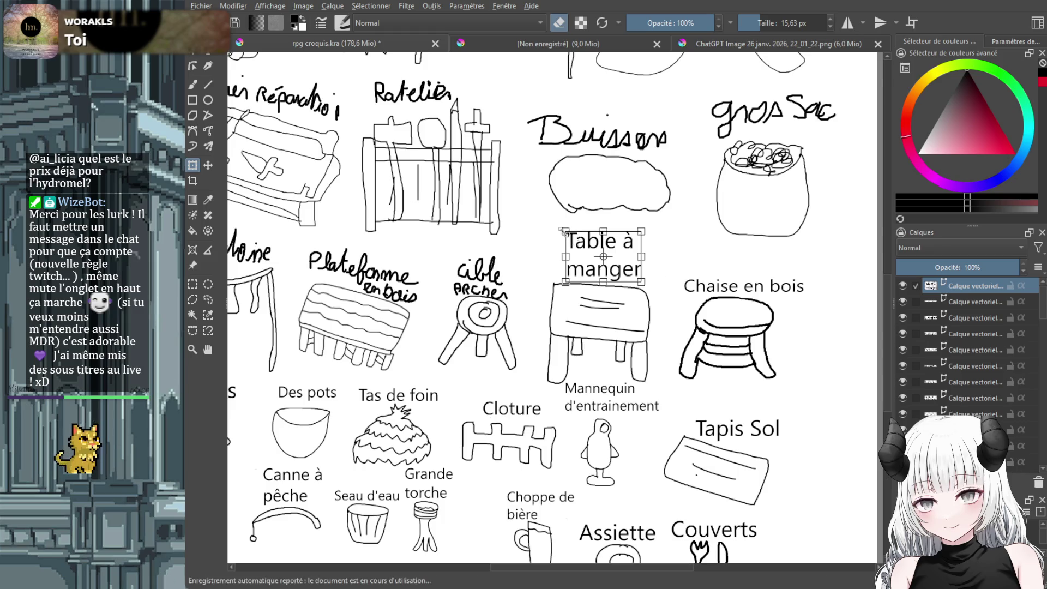
drag(563, 231, 587, 256)
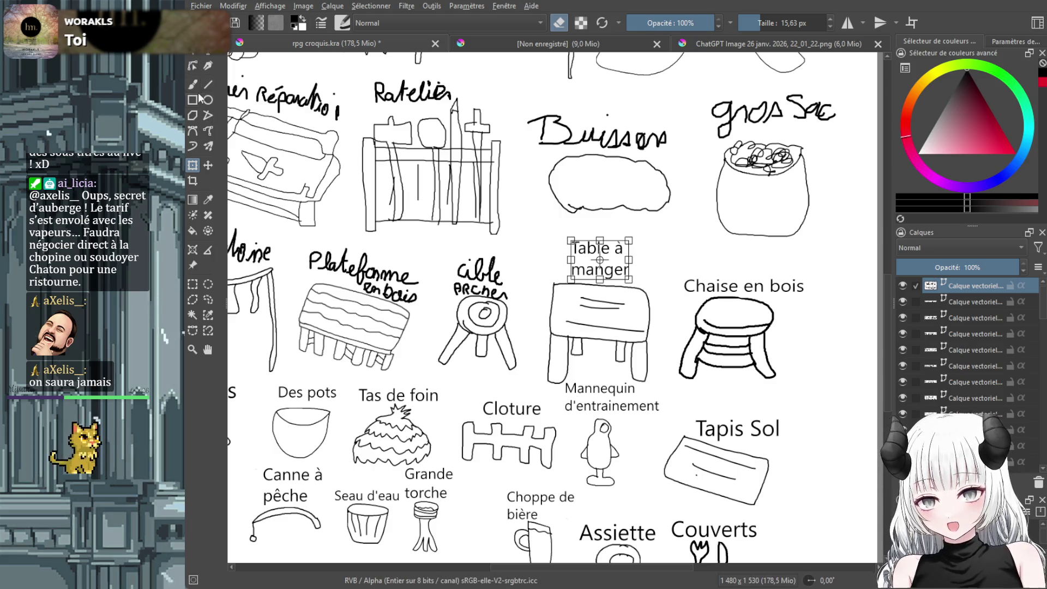
key(b)
scroll(969, 365, down, 5)
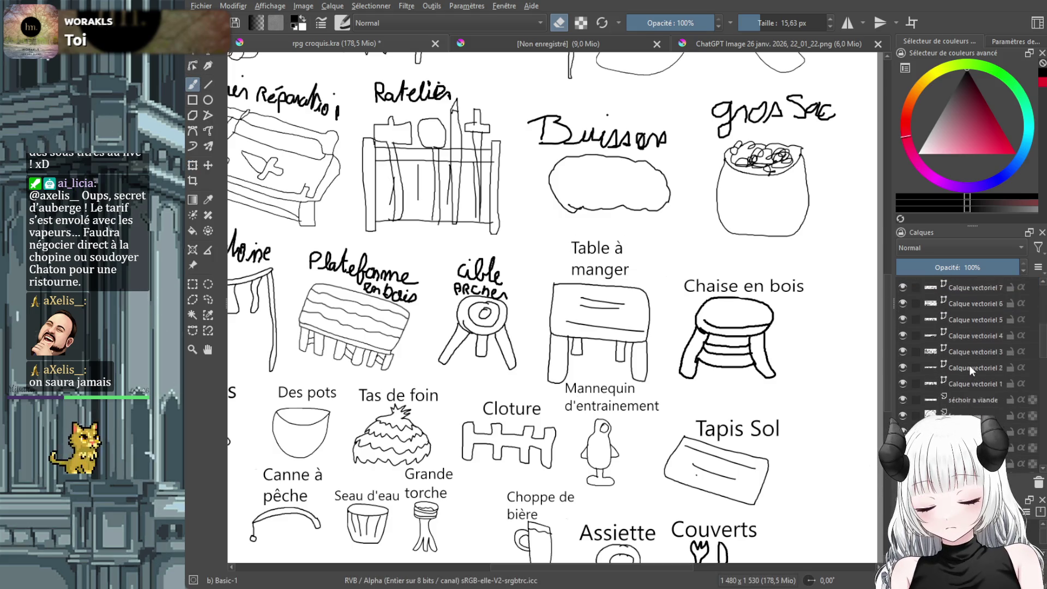
Erase the handwritten ARCHER lettering on the cible archer layer and add typed 'Cible archerie' text
scroll(969, 365, down, 3)
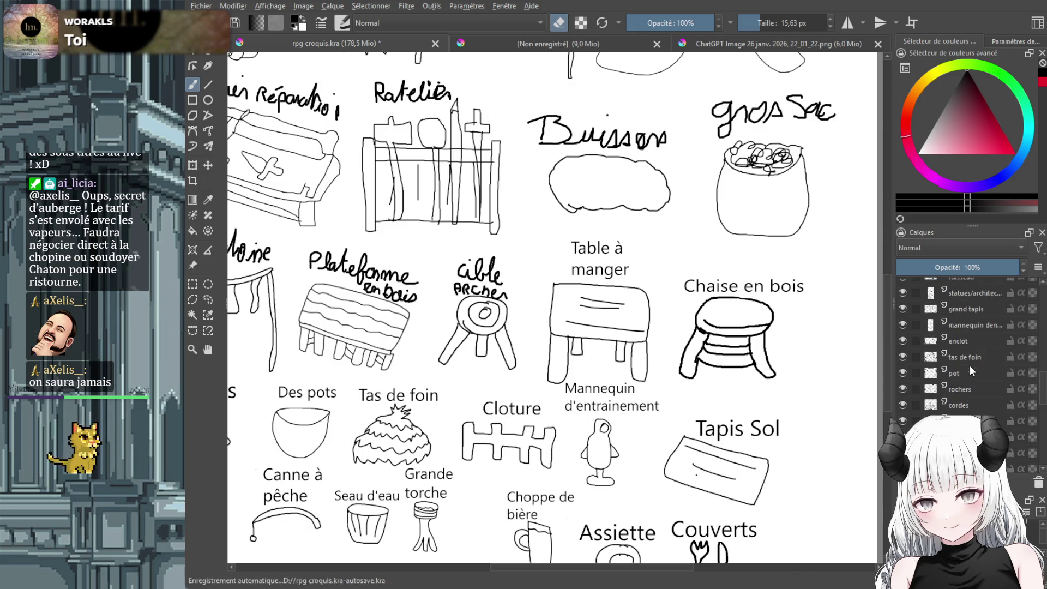
scroll(971, 394, down, 1)
click(971, 408)
mouse_move(498, 292)
mouse_down()
mouse_move(454, 287)
mouse_move(499, 295)
mouse_move(480, 287)
mouse_move(495, 263)
mouse_up()
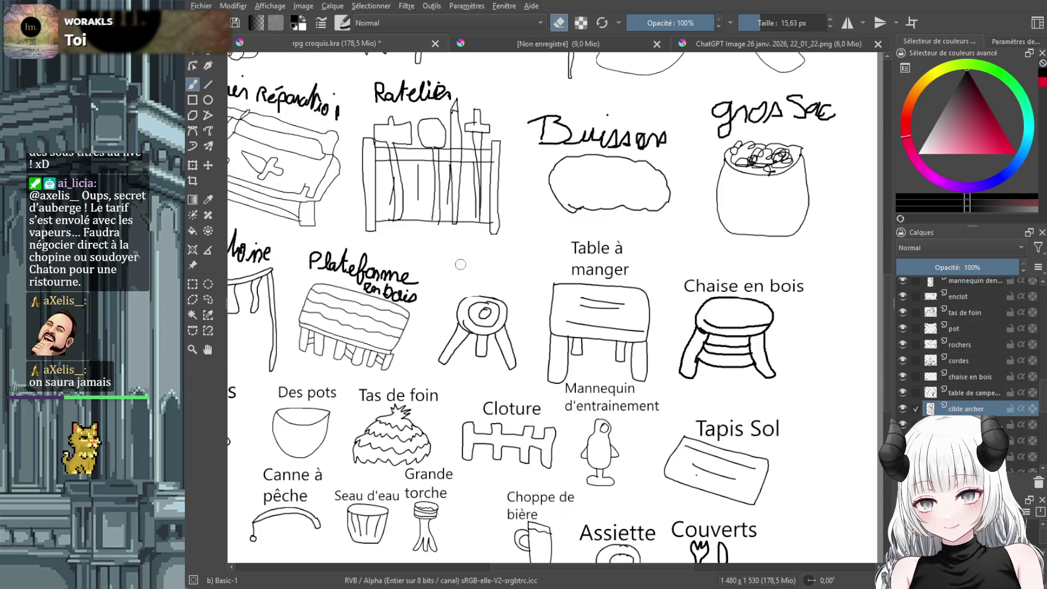
key(Escape)
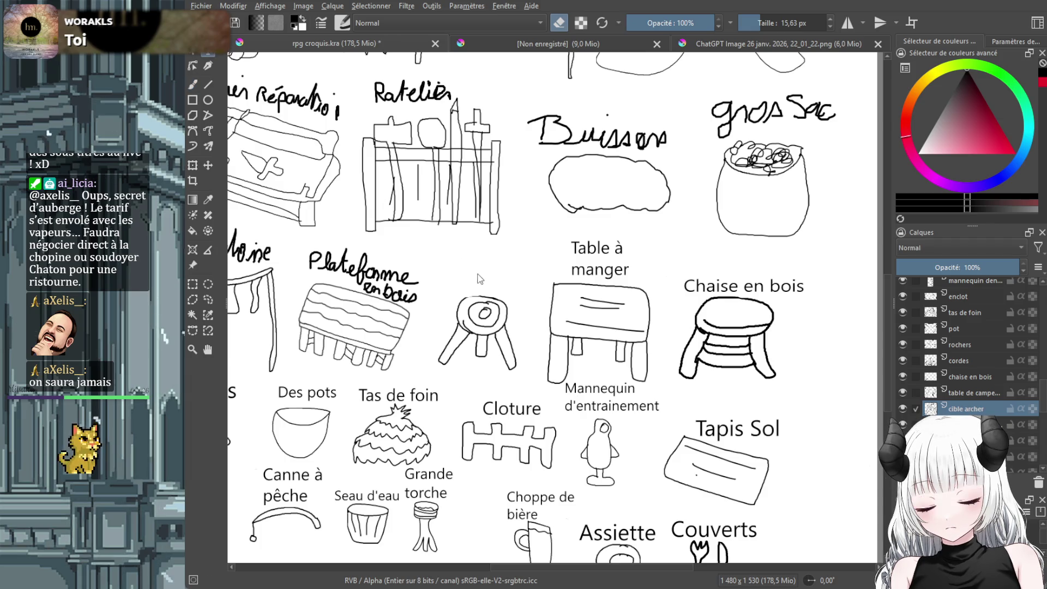
mouse_move(457, 261)
mouse_down()
mouse_move(461, 280)
mouse_move(548, 292)
mouse_up()
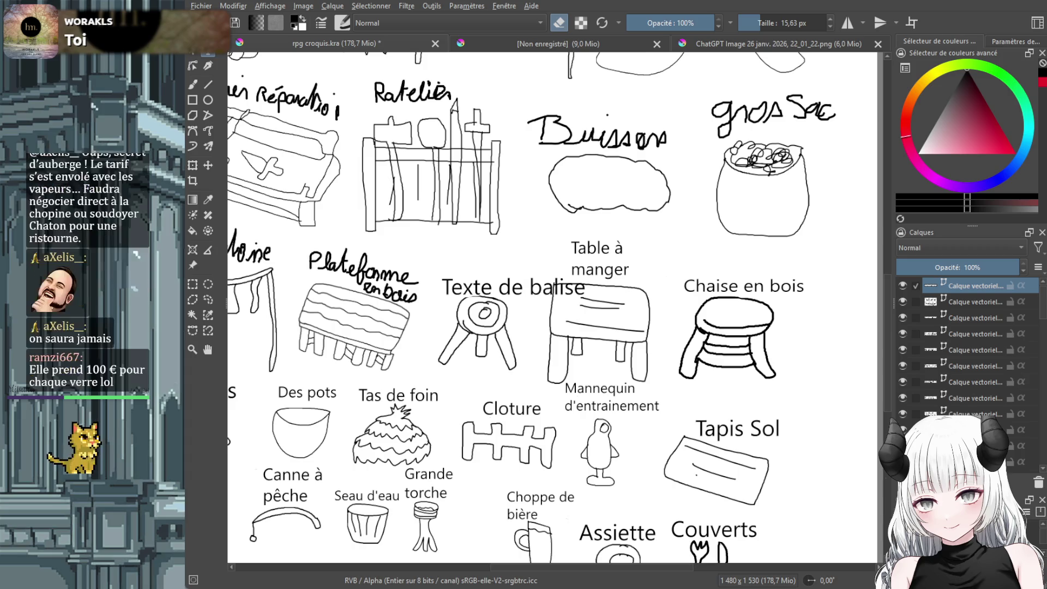
key(ctrl+s)
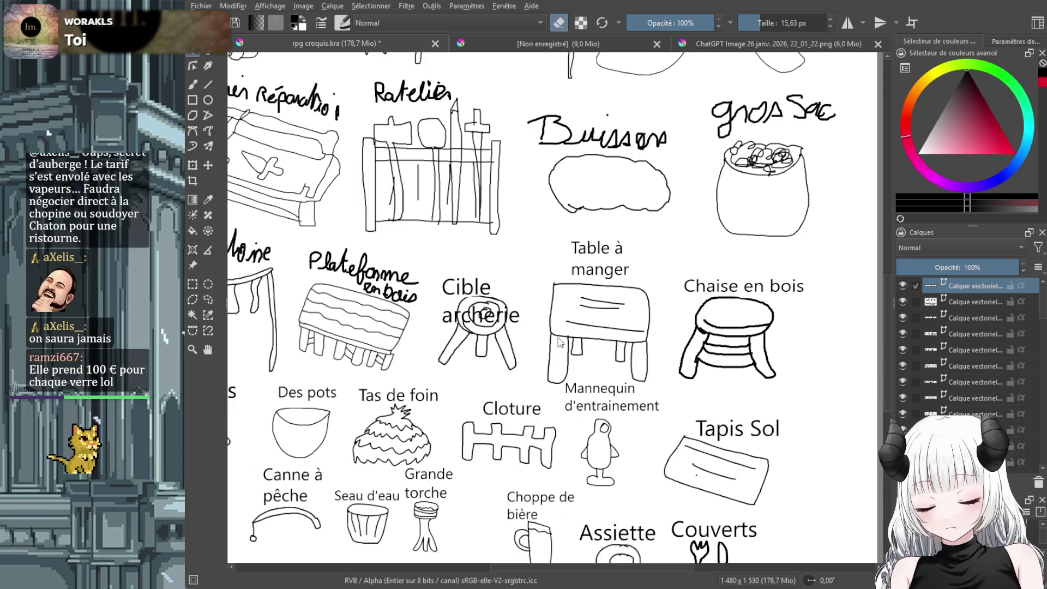
Move the 'Cible archerie' label above the target and shrink it by about a fifth
click(208, 164)
drag(466, 303, 477, 273)
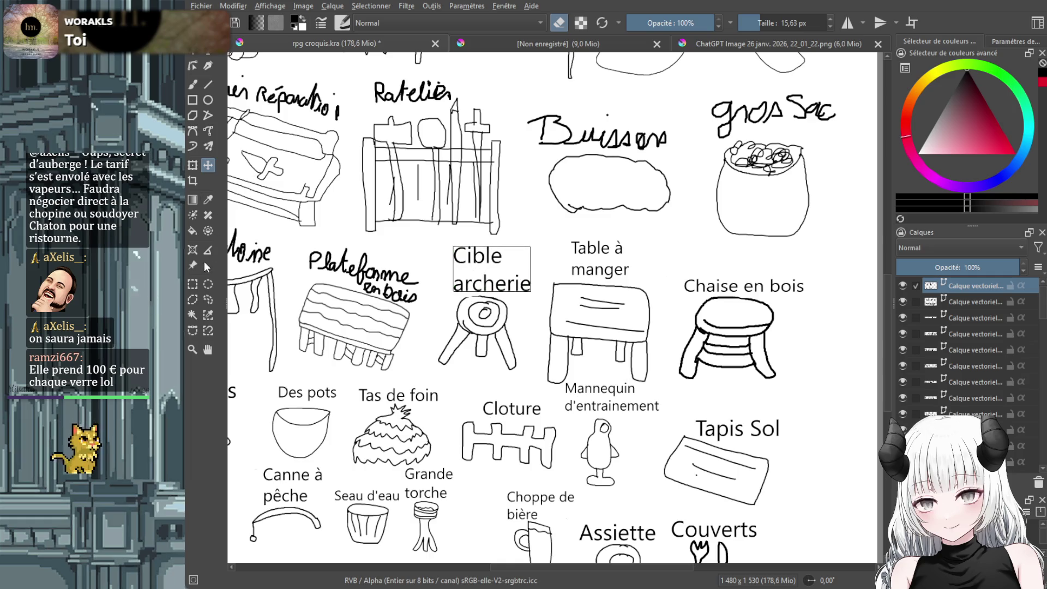
click(193, 165)
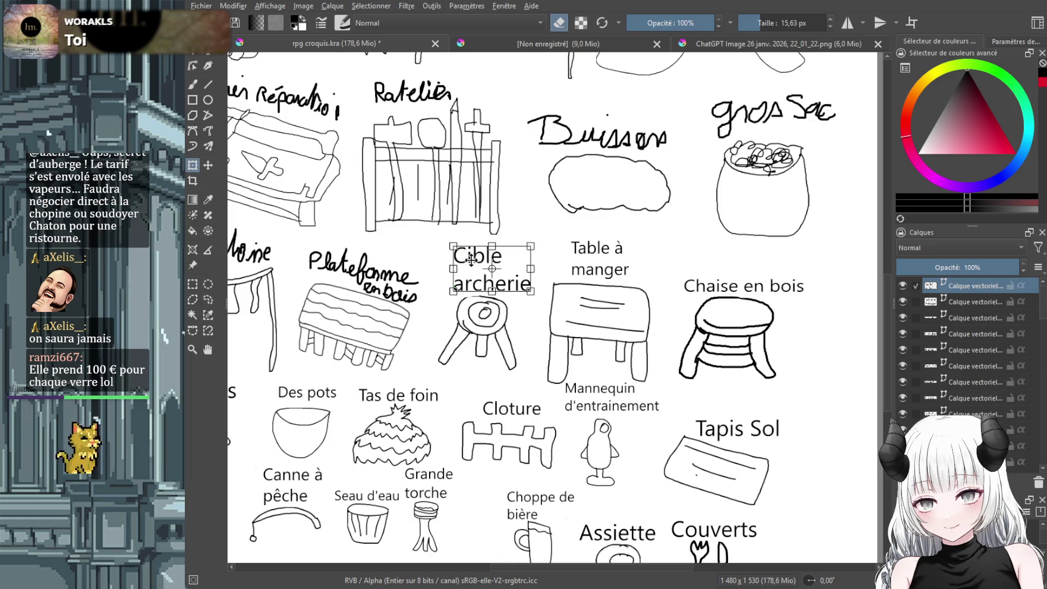
drag(453, 246, 471, 265)
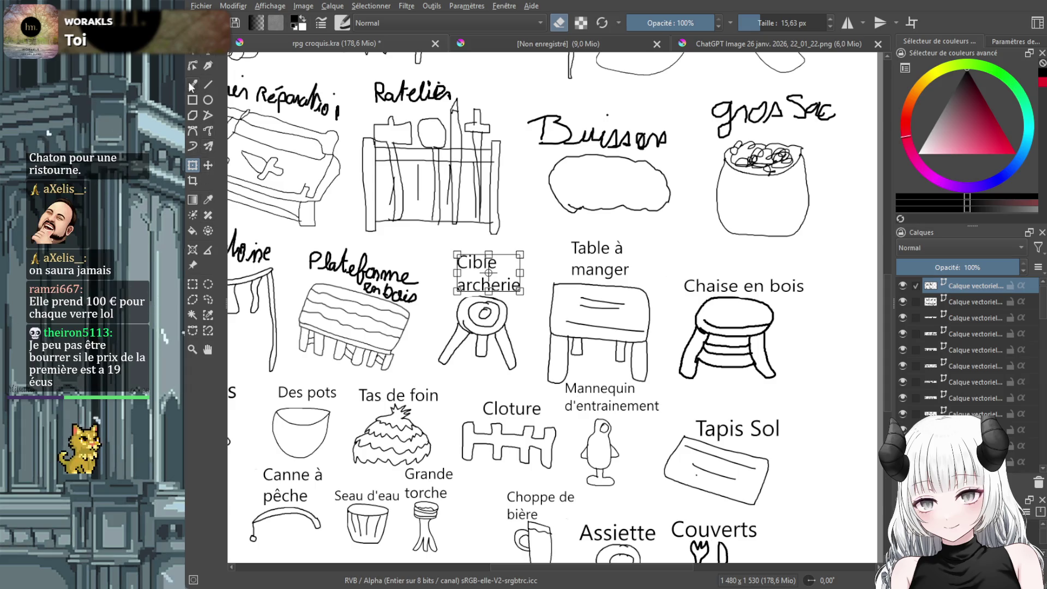
click(192, 85)
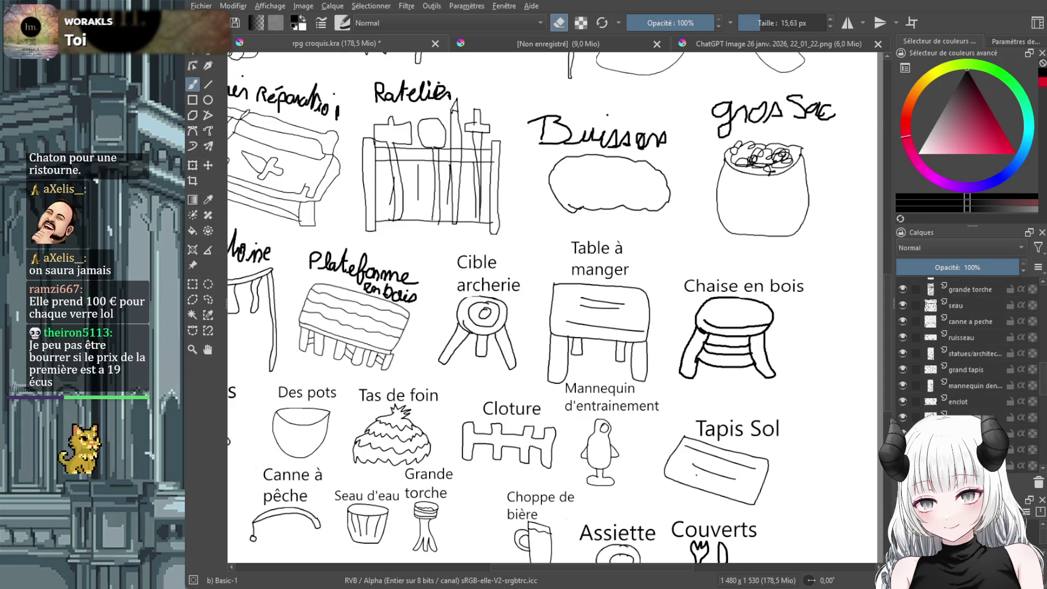
Erase the handwritten platform title on its layer and add typed 'Plateforme en bois' text
scroll(960, 349, down, 2)
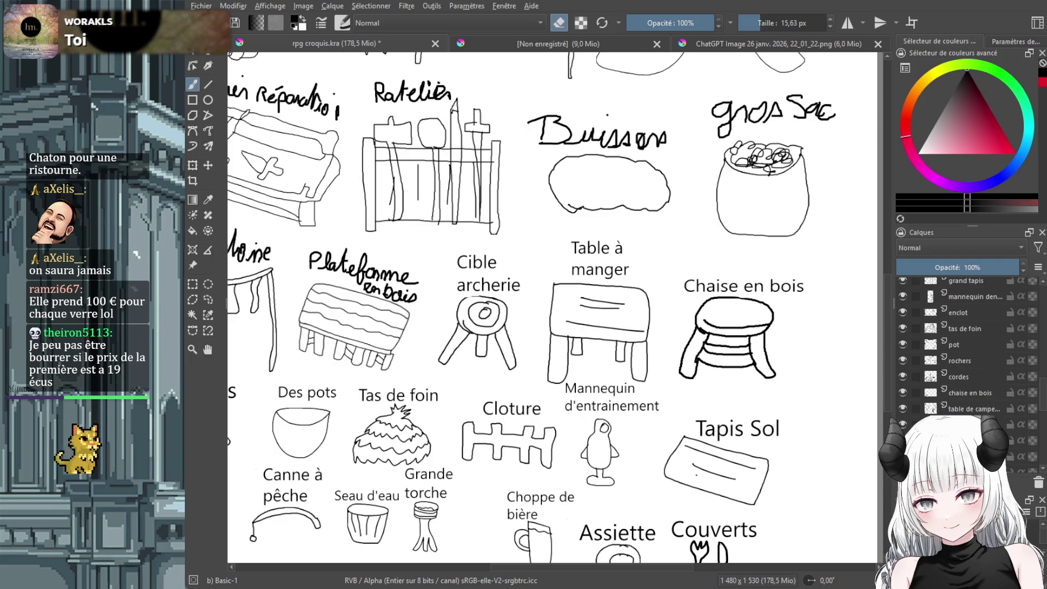
click(928, 441)
mouse_move(412, 284)
mouse_down()
mouse_move(415, 297)
mouse_move(362, 279)
mouse_move(407, 302)
mouse_move(382, 297)
mouse_move(363, 286)
mouse_move(377, 276)
mouse_move(409, 286)
mouse_move(359, 253)
mouse_move(330, 267)
mouse_move(310, 255)
mouse_move(431, 293)
mouse_up()
key(t)
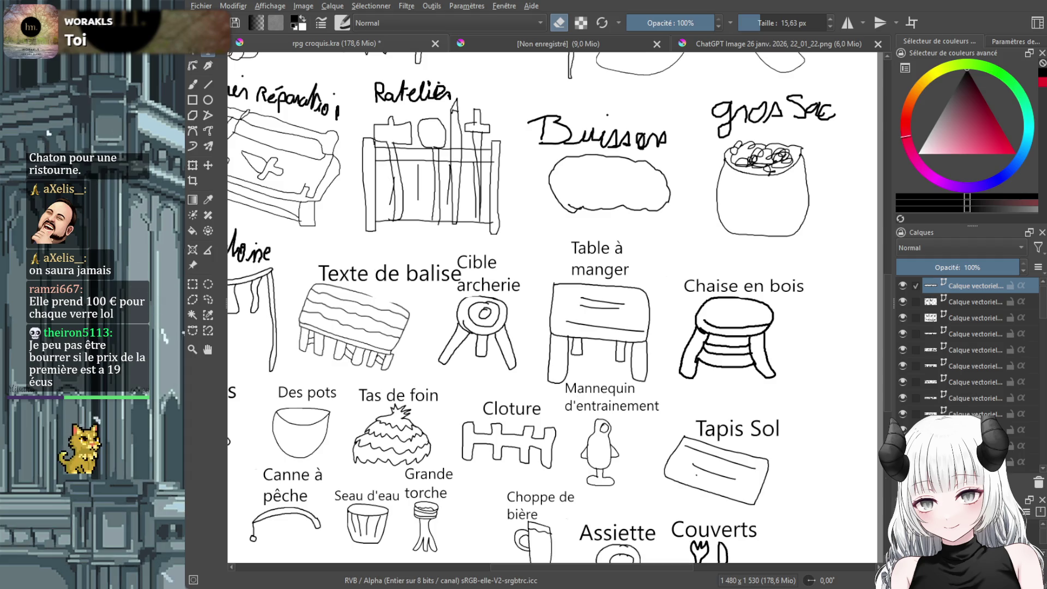
key(ctrl+s)
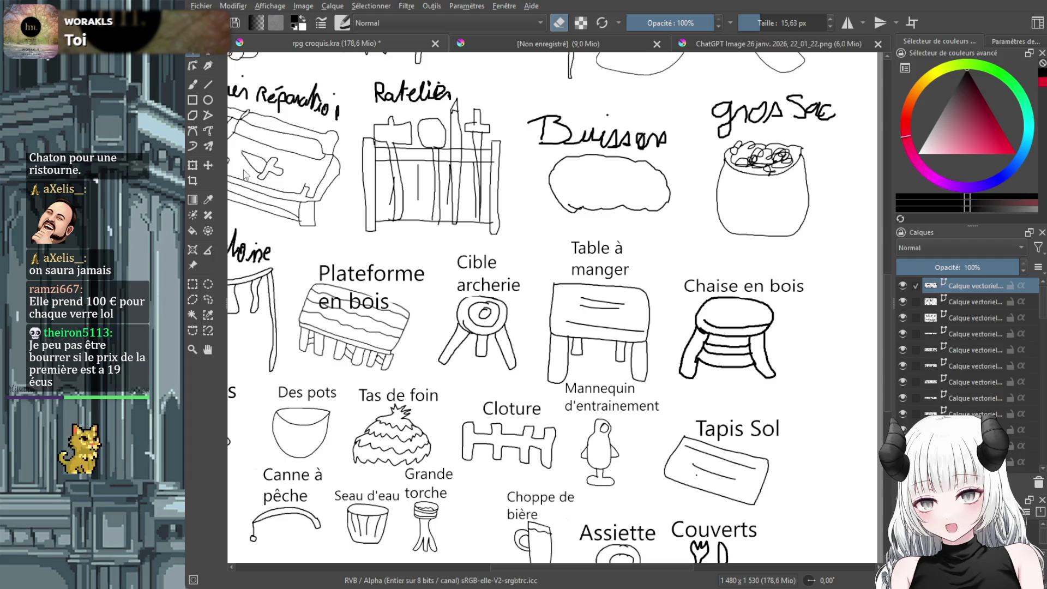
Move the 'Plateforme en bois' label up and shrink it
click(208, 165)
drag(373, 287, 374, 254)
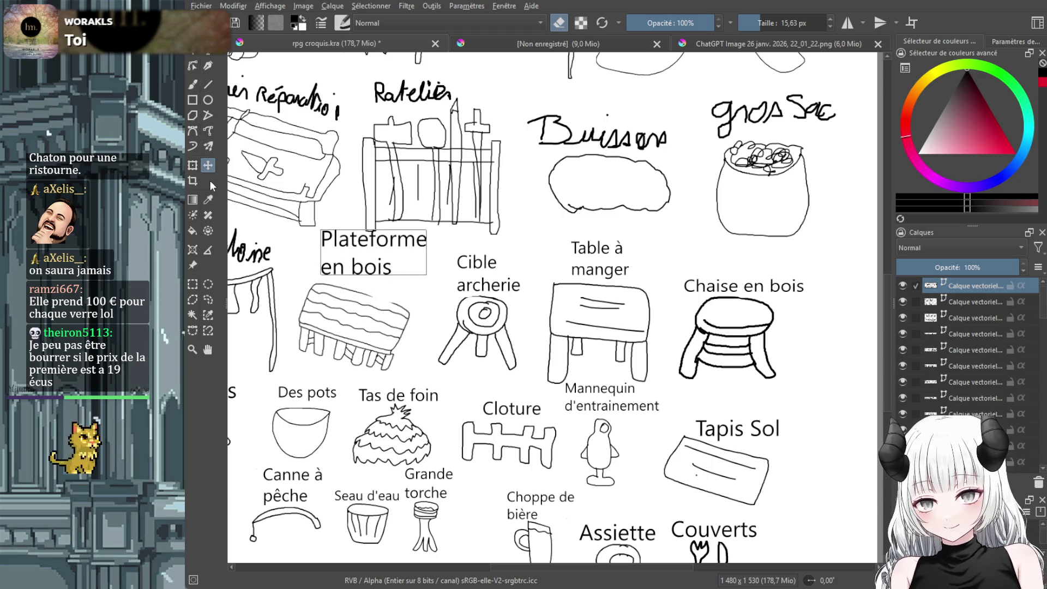
key(ctrl+t)
mouse_move(321, 230)
mouse_down()
mouse_move(355, 245)
mouse_move(354, 261)
mouse_up()
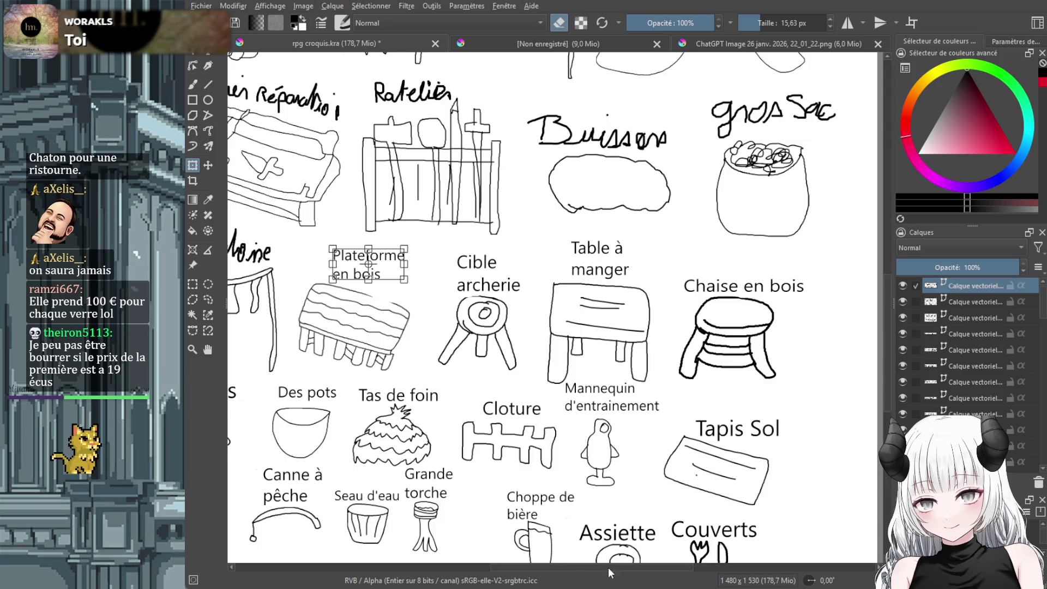
scroll(516, 559, left, 5)
scroll(518, 559, right, 1)
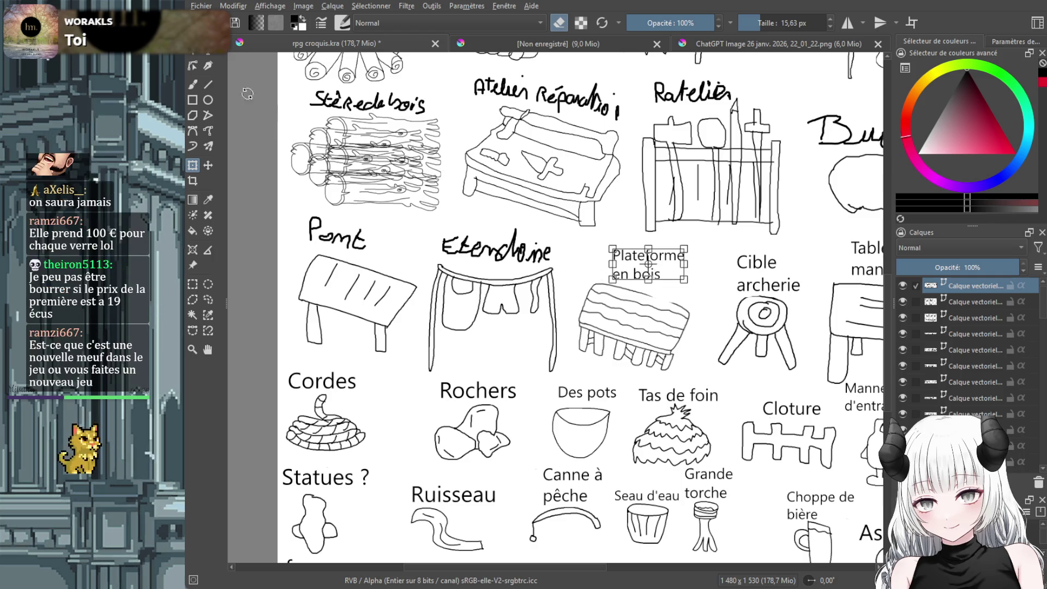
Erase the handwritten Etendoire title on the étendoire sketch's layer
click(194, 81)
scroll(956, 361, down, 5)
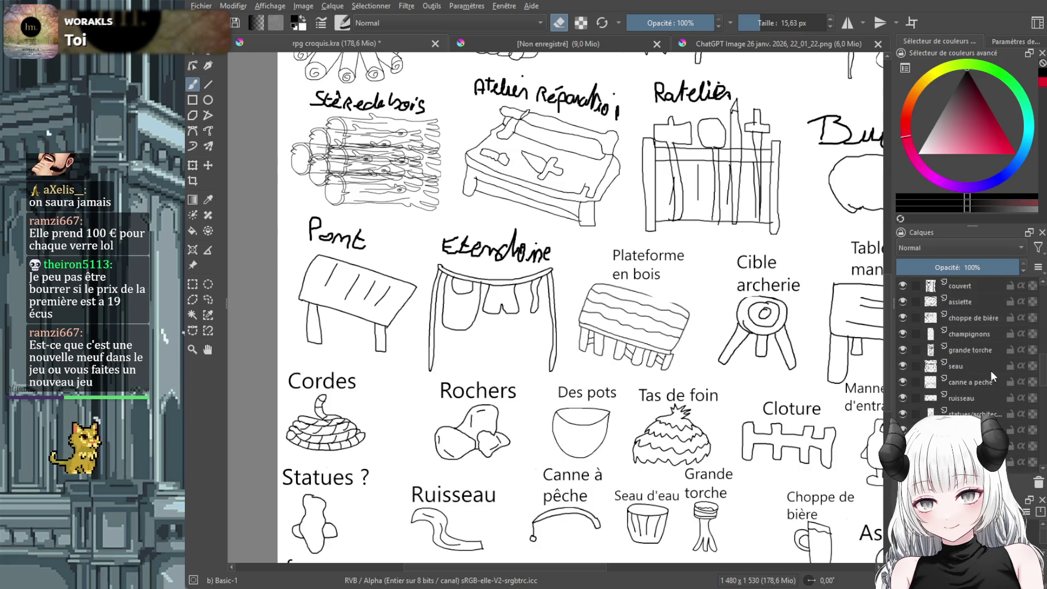
scroll(987, 387, down, 5)
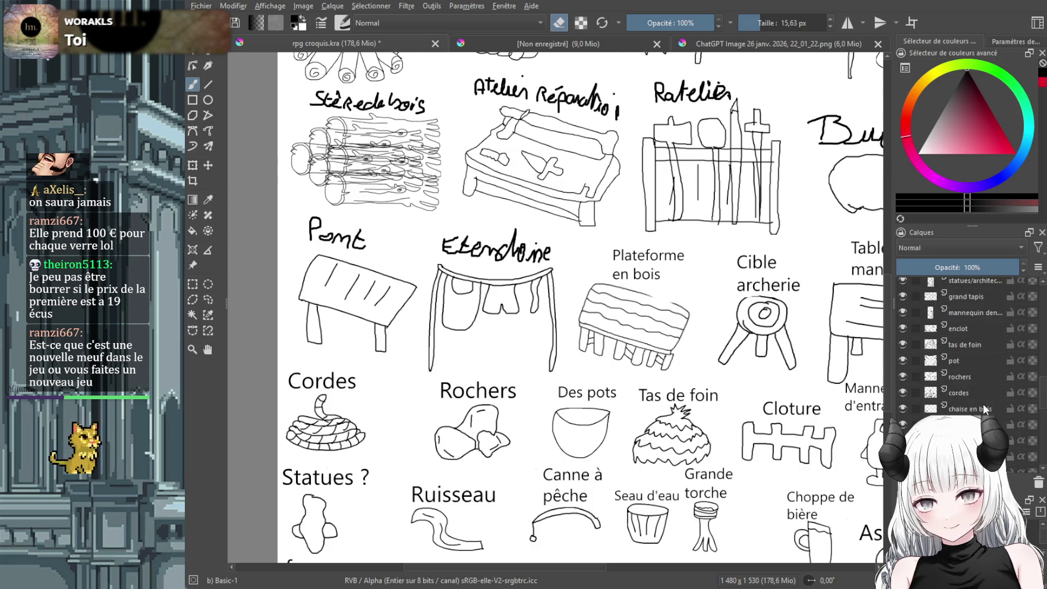
click(982, 428)
mouse_move(551, 252)
mouse_down()
mouse_move(528, 258)
mouse_move(521, 246)
mouse_move(531, 244)
mouse_move(513, 236)
mouse_move(496, 252)
mouse_move(452, 247)
mouse_move(510, 251)
mouse_move(437, 240)
mouse_move(457, 239)
mouse_up()
Add a typed 'Etendoire linge' text label above the clothesline sketch
click(210, 54)
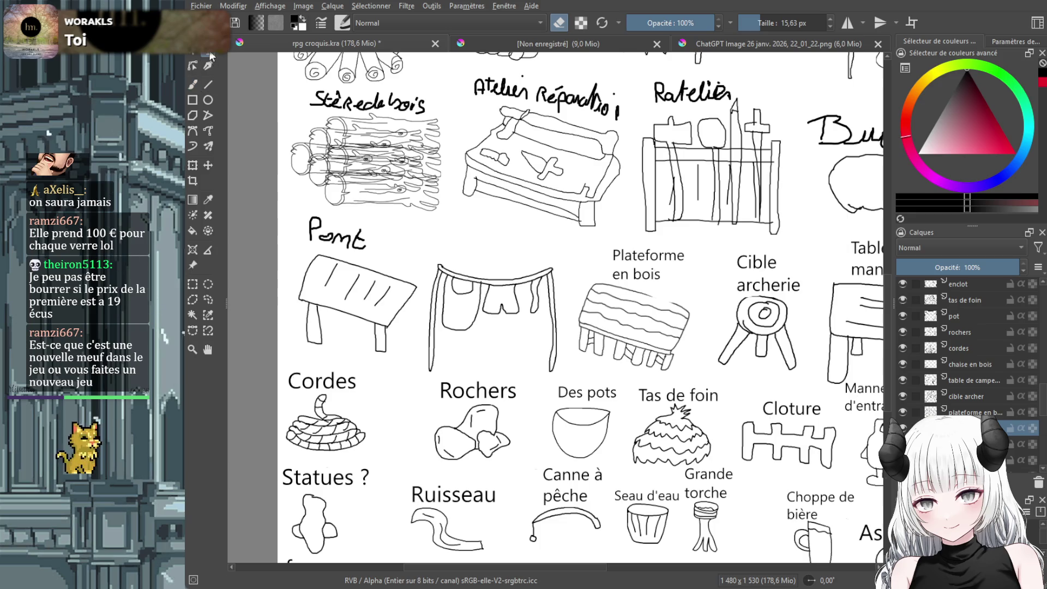
mouse_move(437, 226)
mouse_down()
mouse_move(468, 246)
mouse_move(531, 250)
mouse_up()
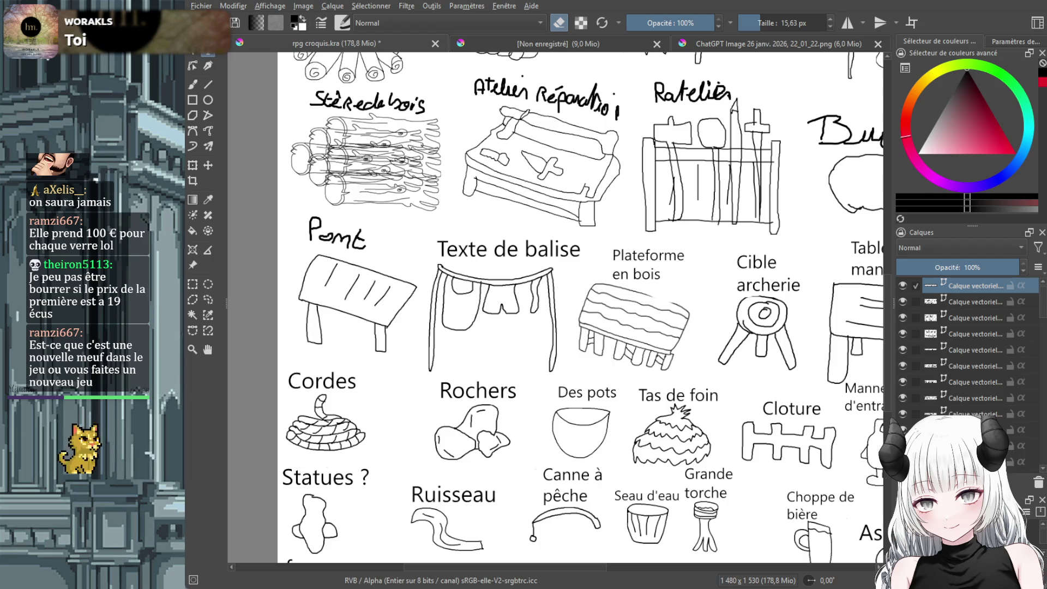
key(ctrl+s)
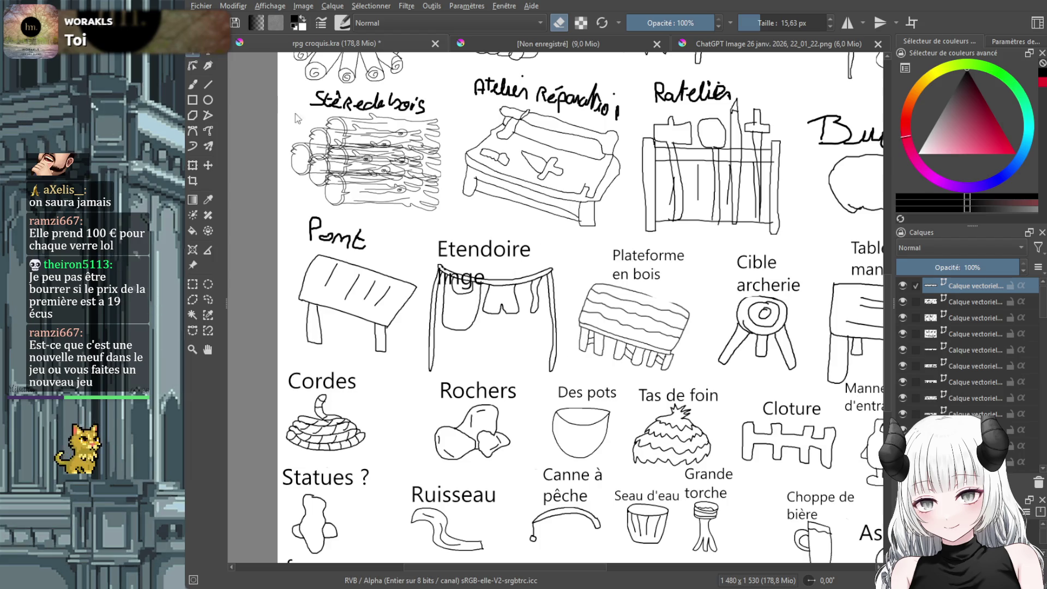
Shrink the 'Etendoire linge' label into a small two-line caption above the drying line
click(209, 167)
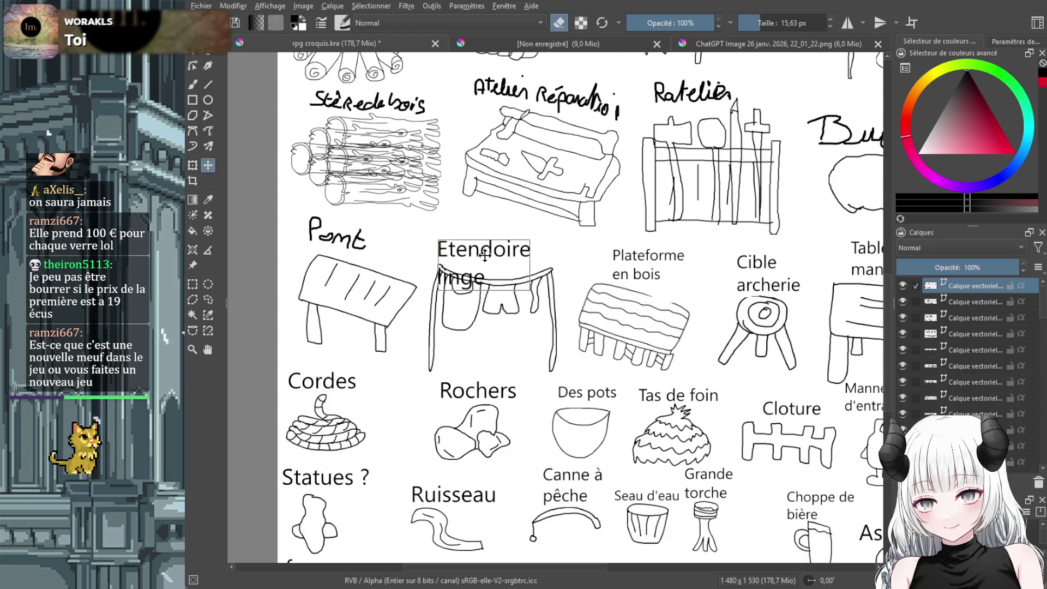
click(198, 169)
drag(452, 220, 486, 249)
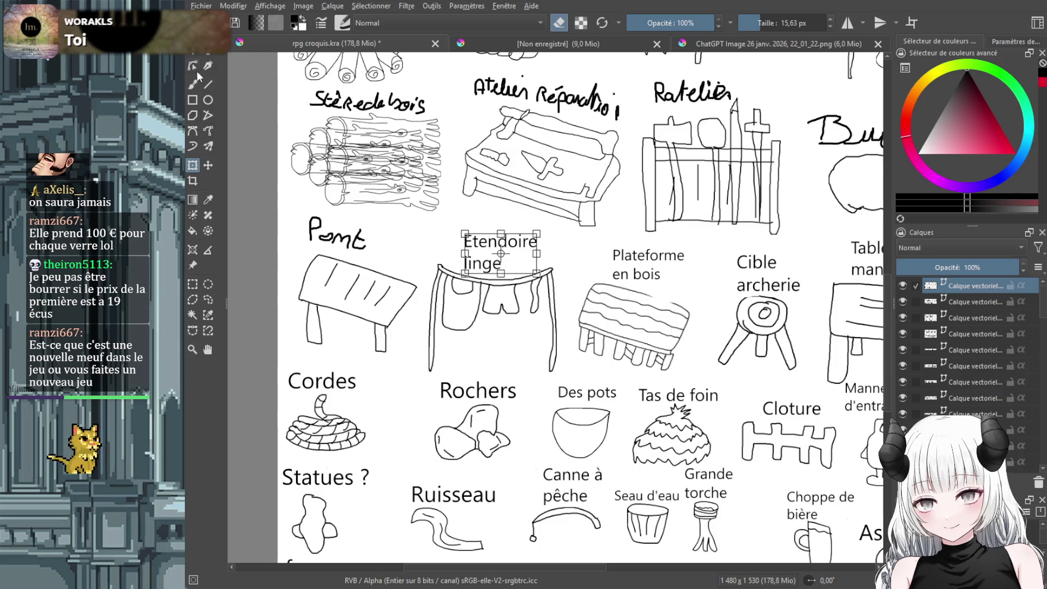
click(192, 84)
scroll(978, 399, down, 5)
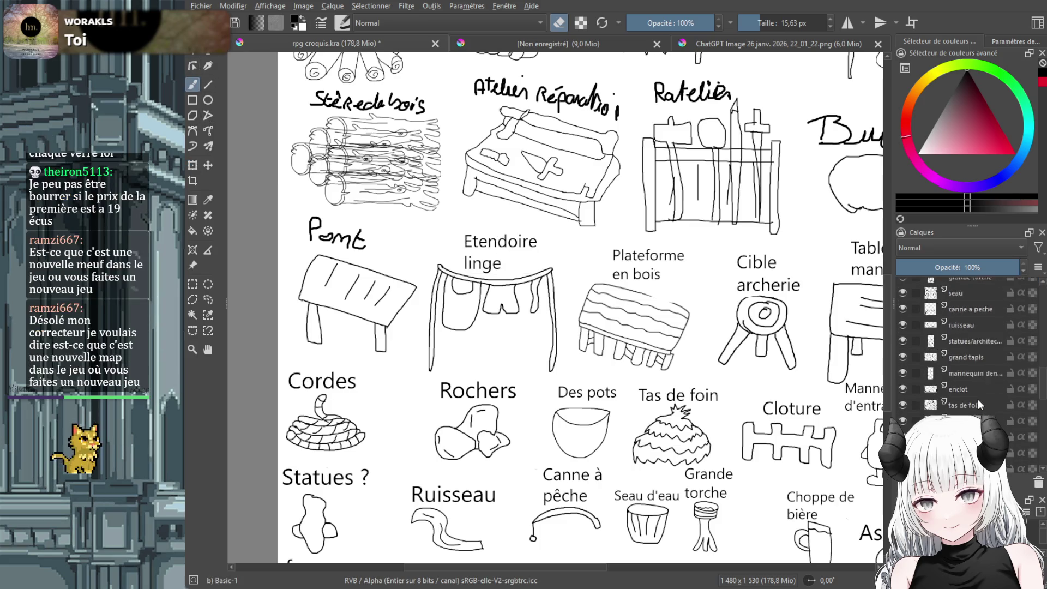
click(979, 415)
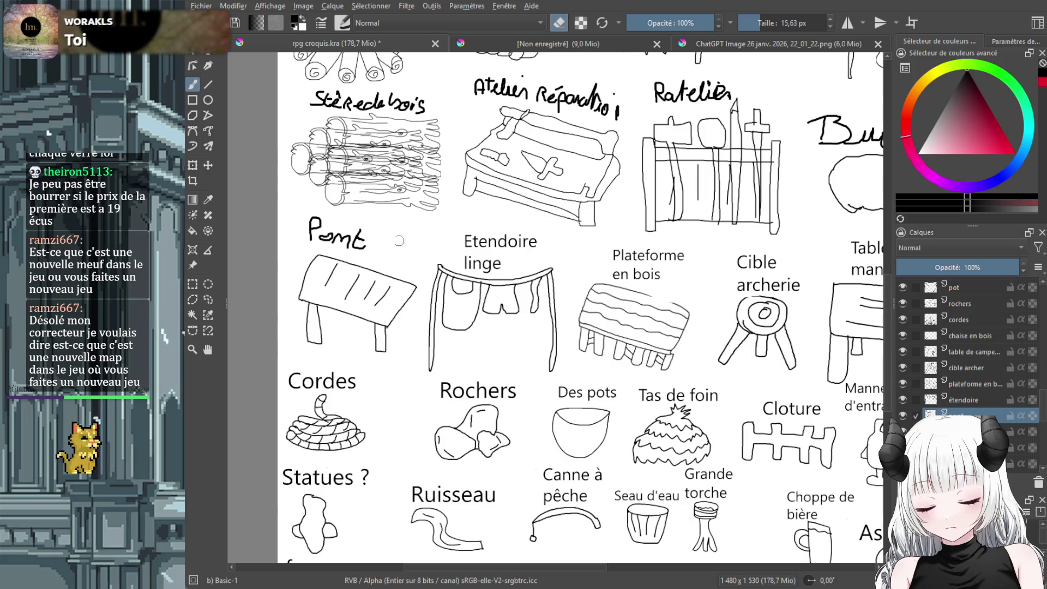
Erase the handwritten Pont and type a 'Pont' label above the bridge sketch
mouse_move(372, 247)
mouse_down()
mouse_move(301, 232)
mouse_move(364, 240)
mouse_move(310, 224)
mouse_up()
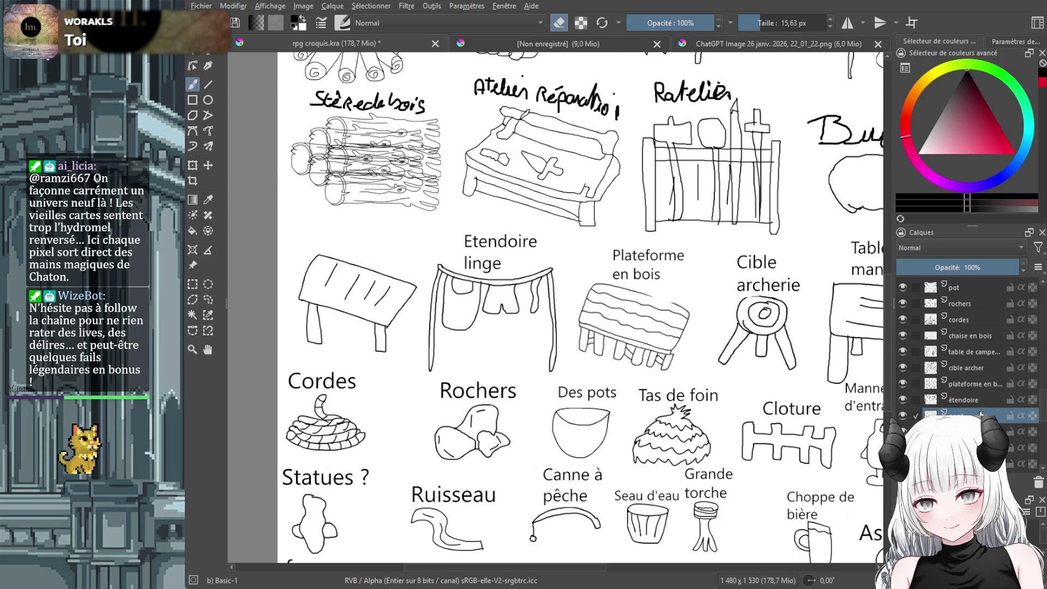
click(207, 54)
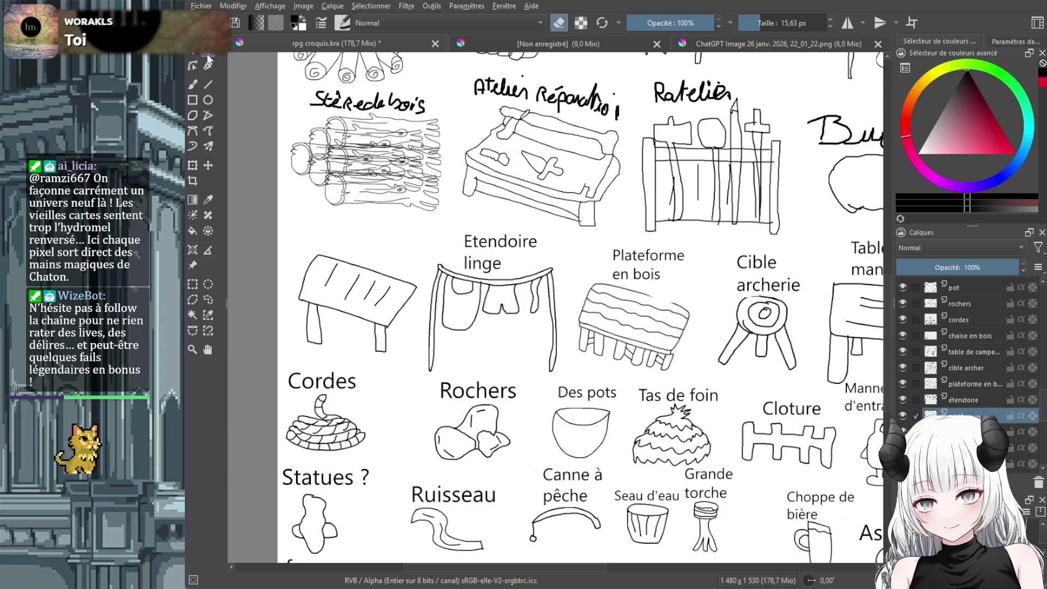
mouse_move(314, 221)
mouse_down()
mouse_move(372, 255)
mouse_move(435, 262)
mouse_up()
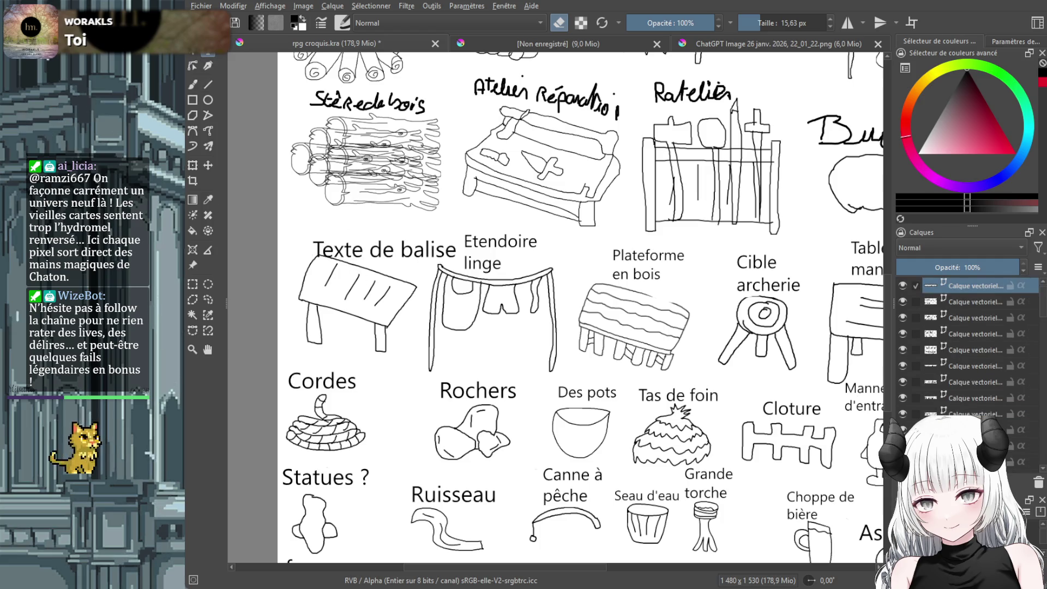
text(Pont)
Nudge the 'Pont' label about 40 px to the right
click(208, 165)
drag(487, 243, 509, 241)
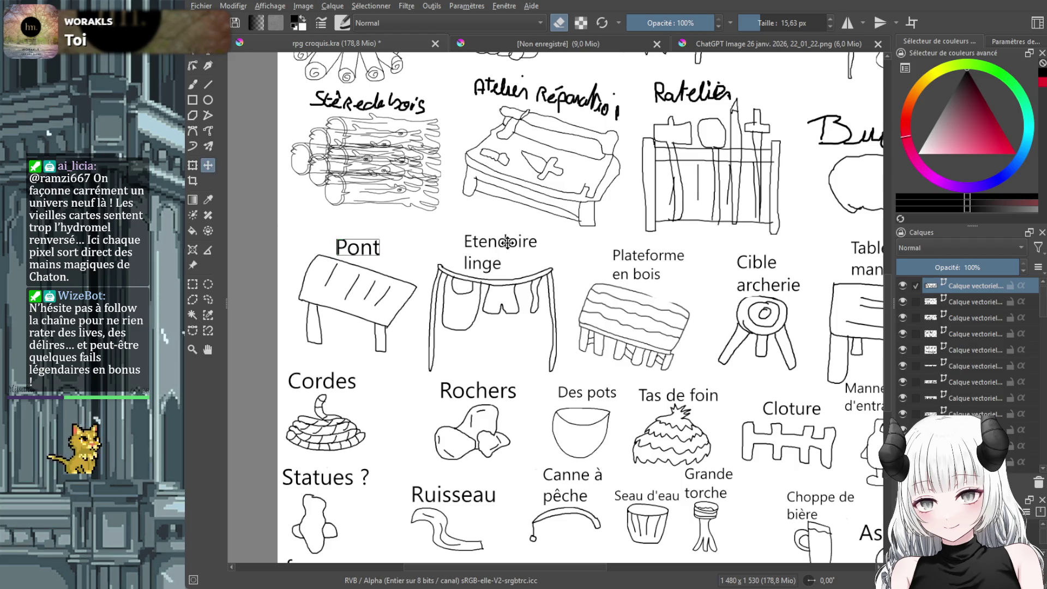
mouse_move(552, 569)
mouse_down()
mouse_move(701, 586)
mouse_move(819, 491)
mouse_up()
scroll(963, 382, down, 5)
scroll(963, 381, down, 5)
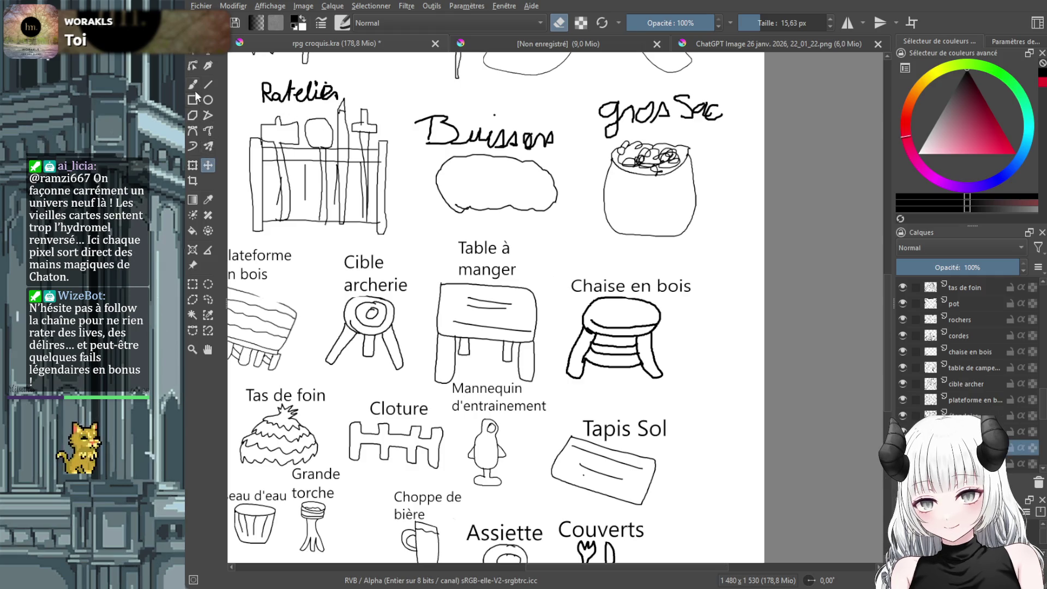
Erase the handwritten 'gros Sac' title and type 'Sac à grain/Blé etc' above the sack
click(193, 85)
mouse_move(722, 119)
mouse_down()
mouse_move(657, 98)
mouse_move(665, 110)
mouse_move(605, 107)
mouse_move(600, 128)
mouse_move(636, 120)
mouse_move(652, 102)
mouse_move(643, 128)
mouse_up()
click(206, 55)
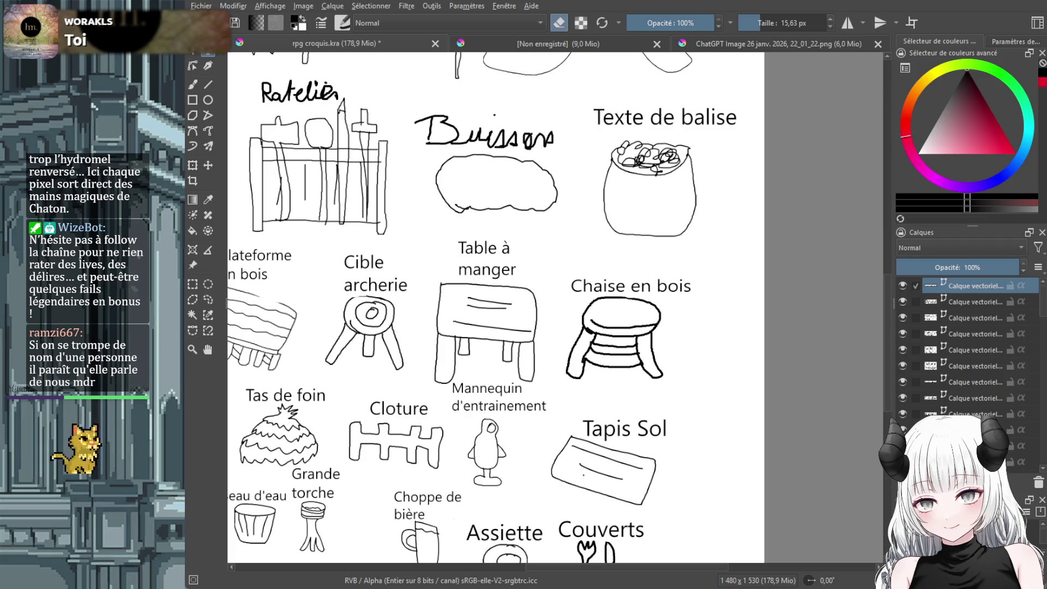
key(ctrl+s)
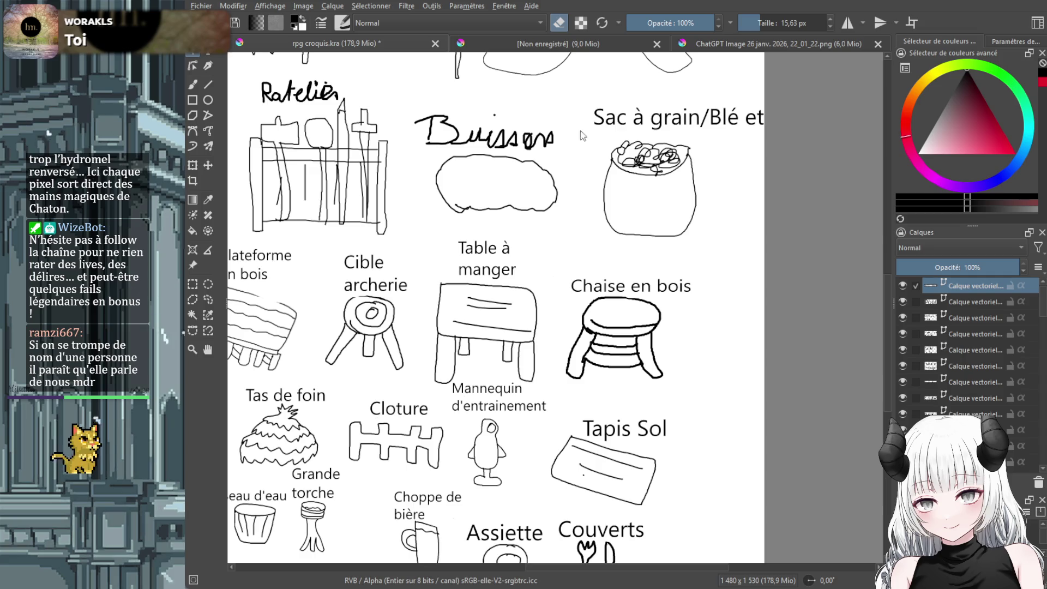
Shrink the grain sack label from its left side to fit above the sketch
click(208, 165)
text(c)
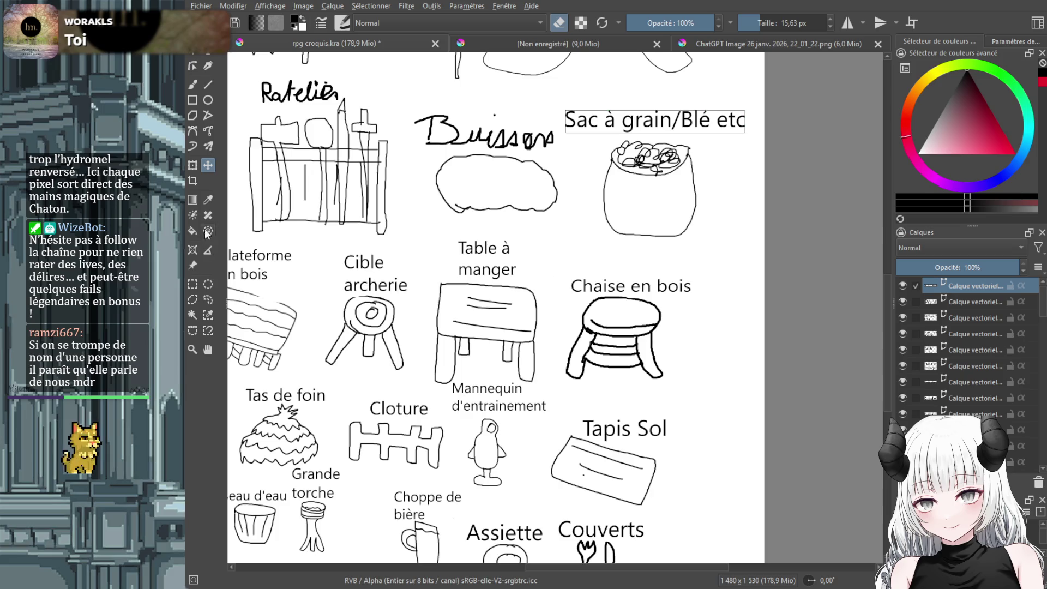
click(194, 165)
mouse_move(567, 122)
mouse_down()
mouse_move(644, 125)
mouse_move(623, 129)
mouse_up()
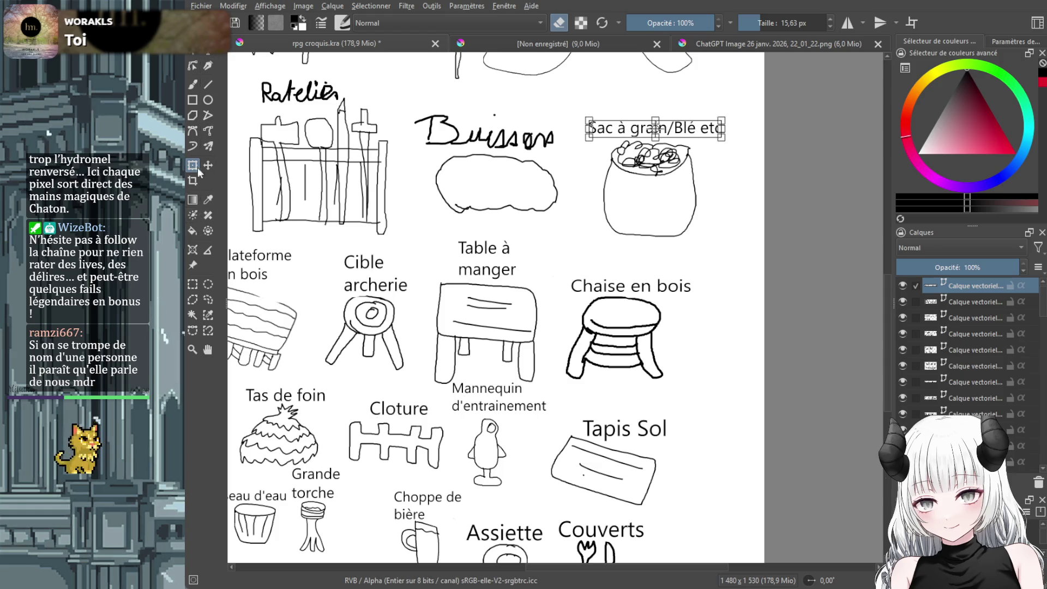
click(192, 85)
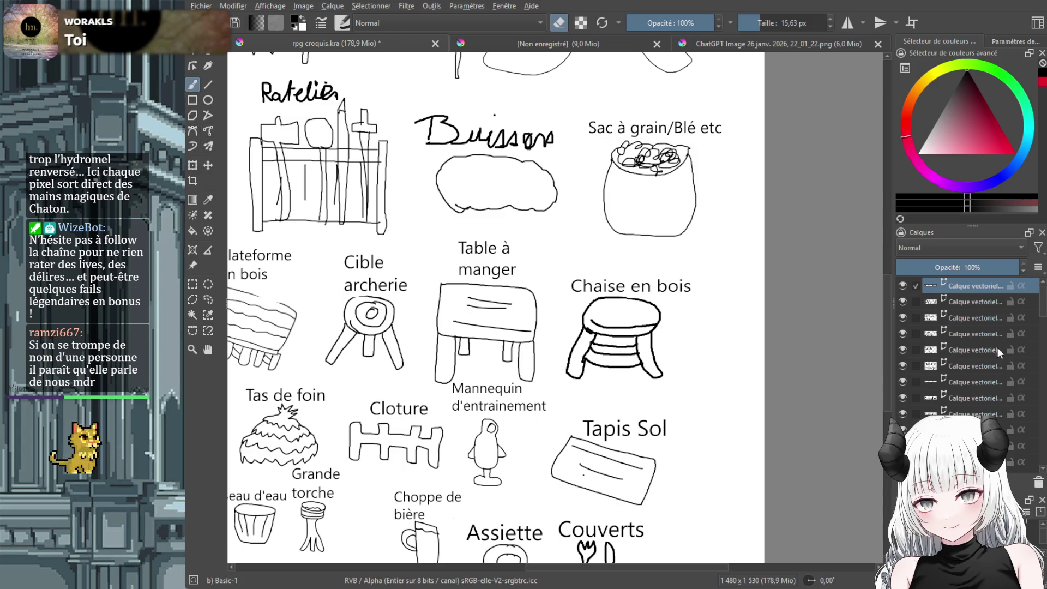
scroll(997, 348, down, 10)
Erase all strokes of the handwritten 'Buisson' label
scroll(993, 351, down, 5)
mouse_move(561, 122)
mouse_down()
mouse_move(516, 144)
mouse_move(520, 130)
mouse_up()
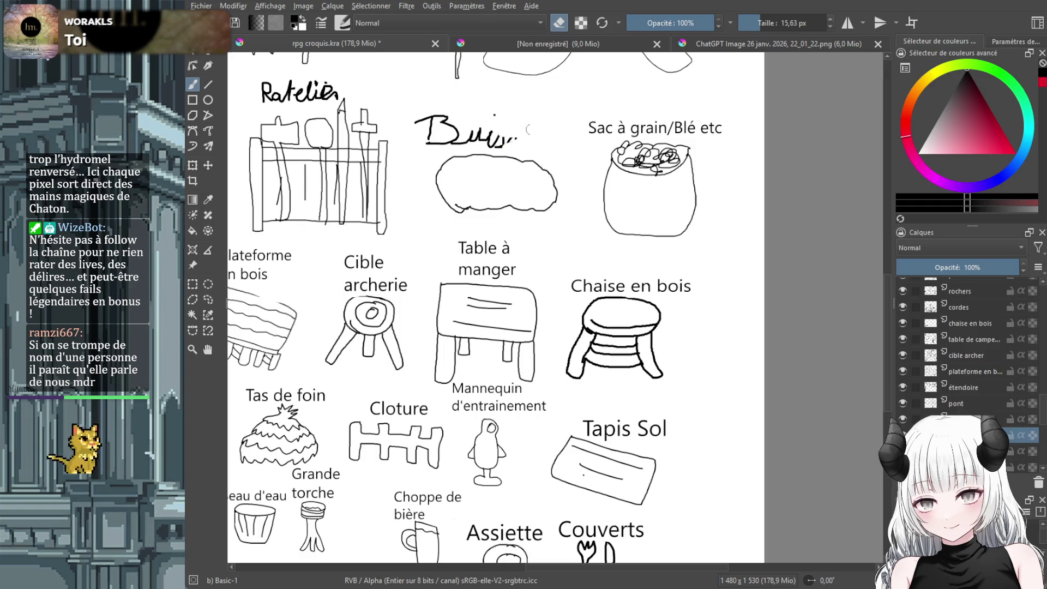
mouse_move(450, 114)
mouse_down()
mouse_move(431, 120)
mouse_move(499, 142)
mouse_move(490, 147)
mouse_up()
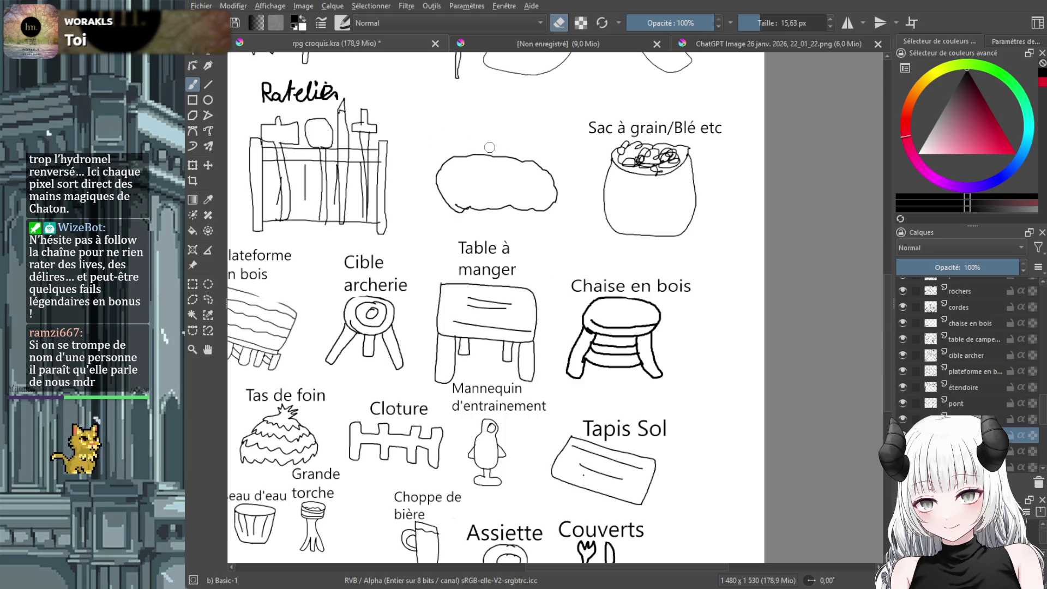
Type a 'Buissons' text label and move it up above the bush sketch
key(t)
drag(425, 120, 529, 150)
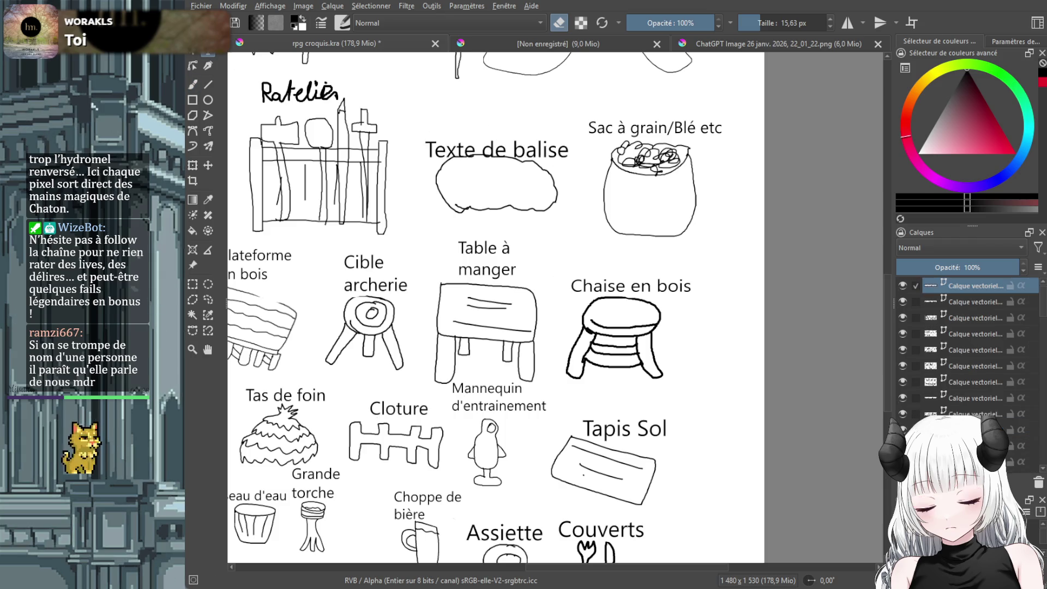
text(Buissons)
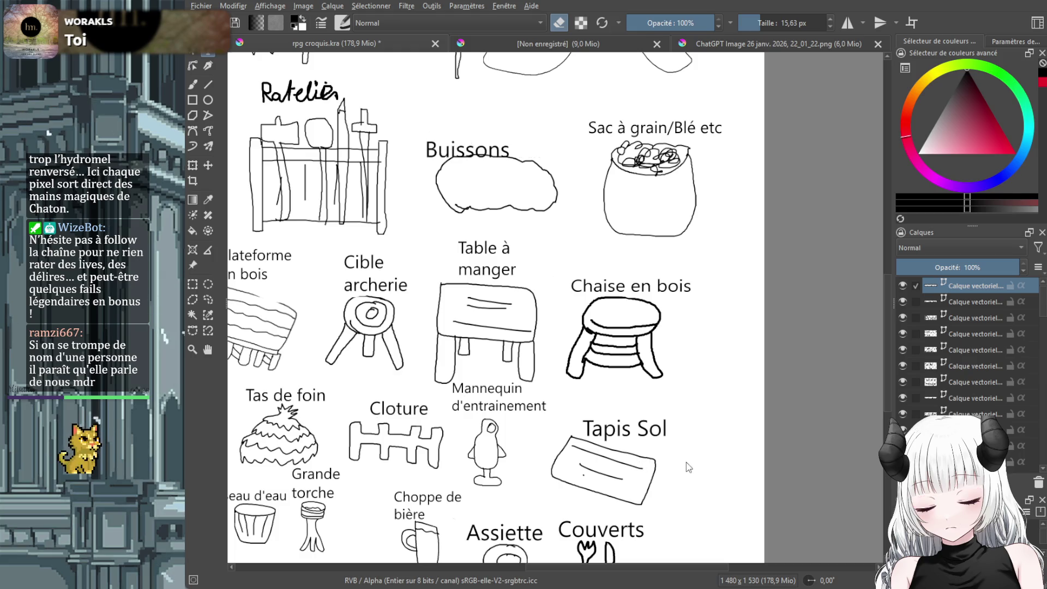
drag(431, 152, 454, 142)
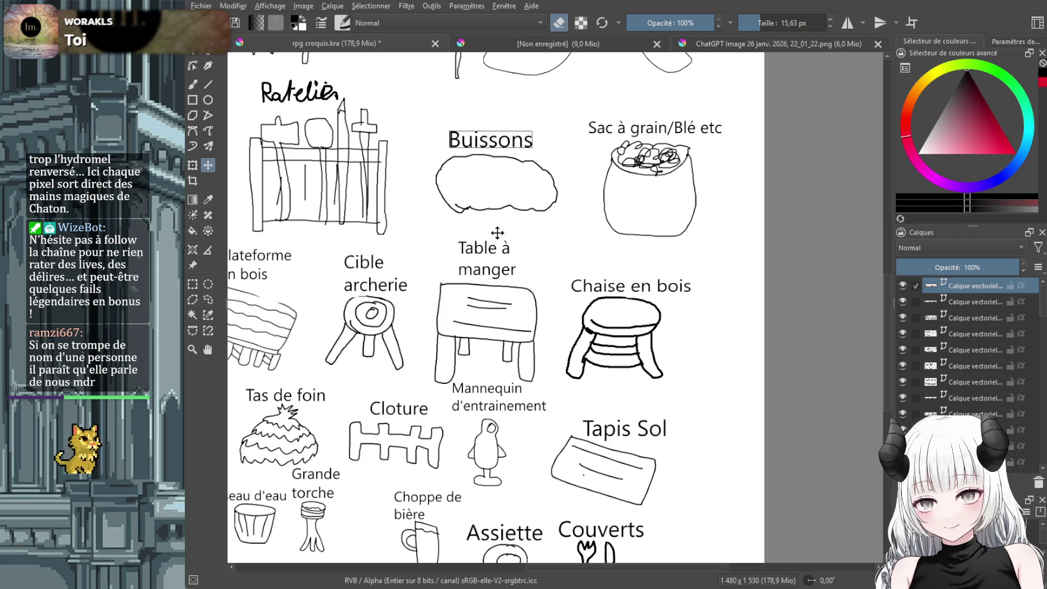
drag(633, 565, 577, 567)
drag(886, 345, 886, 292)
On the weapon rack's layer, erase the handwritten 'Ratelier' label
click(193, 85)
scroll(1009, 404, down, 5)
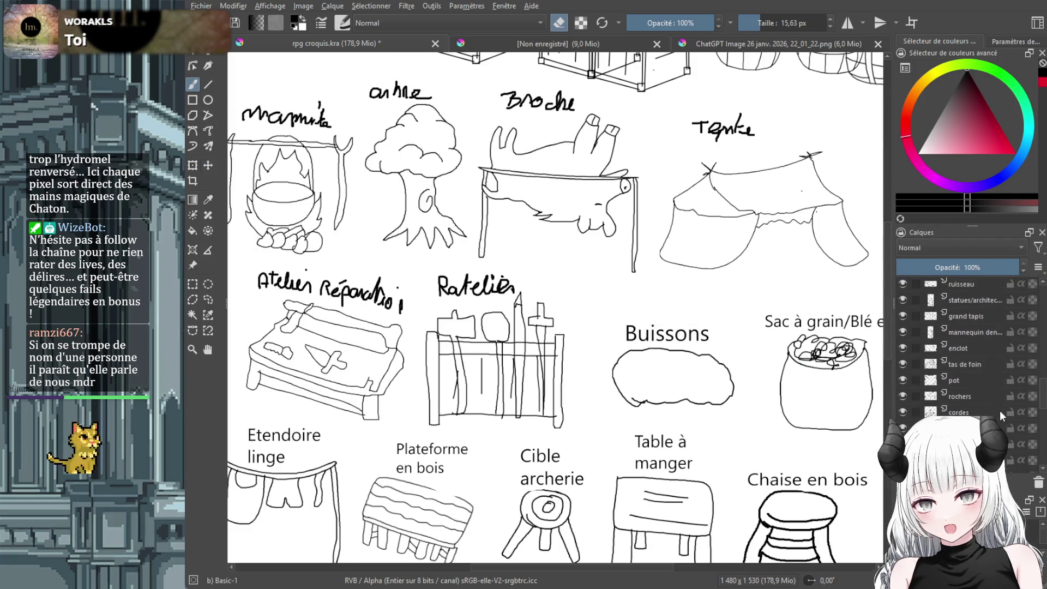
scroll(998, 410, down, 1)
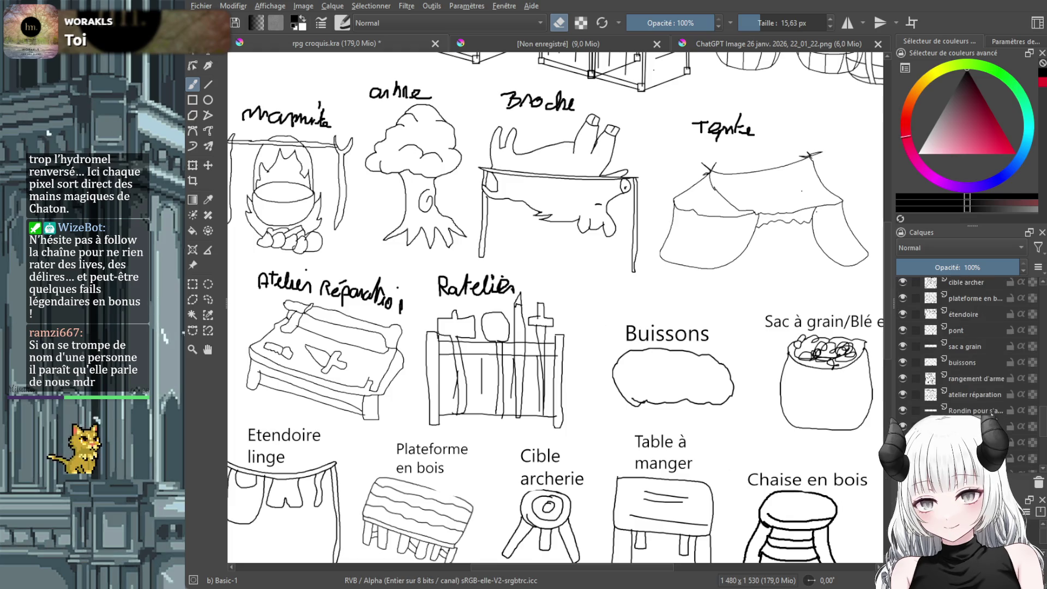
scroll(965, 349, down, 1)
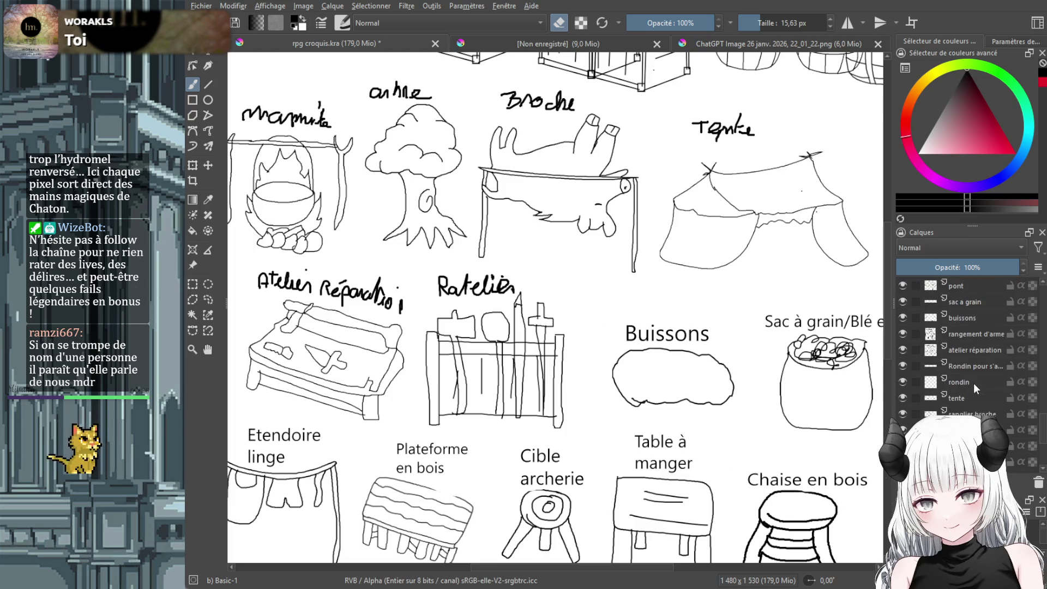
click(987, 334)
mouse_move(494, 293)
mouse_down()
mouse_move(510, 284)
mouse_move(472, 293)
mouse_move(437, 280)
mouse_move(551, 294)
mouse_up()
Type a 'Râtelier' label and nudge it into place above the rack
click(204, 51)
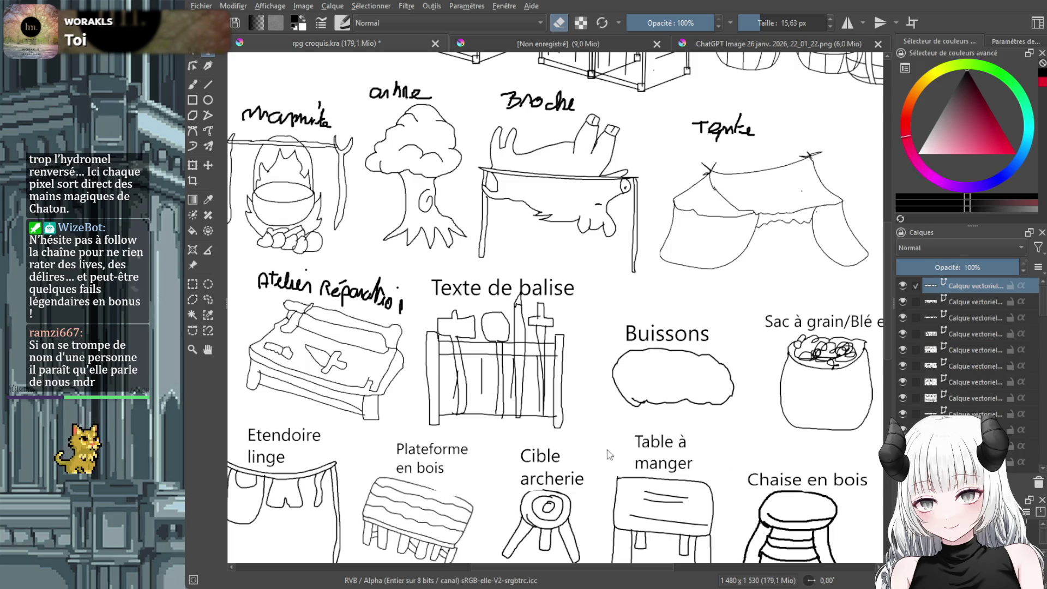
text(Râtelier)
click(208, 165)
drag(477, 294, 486, 302)
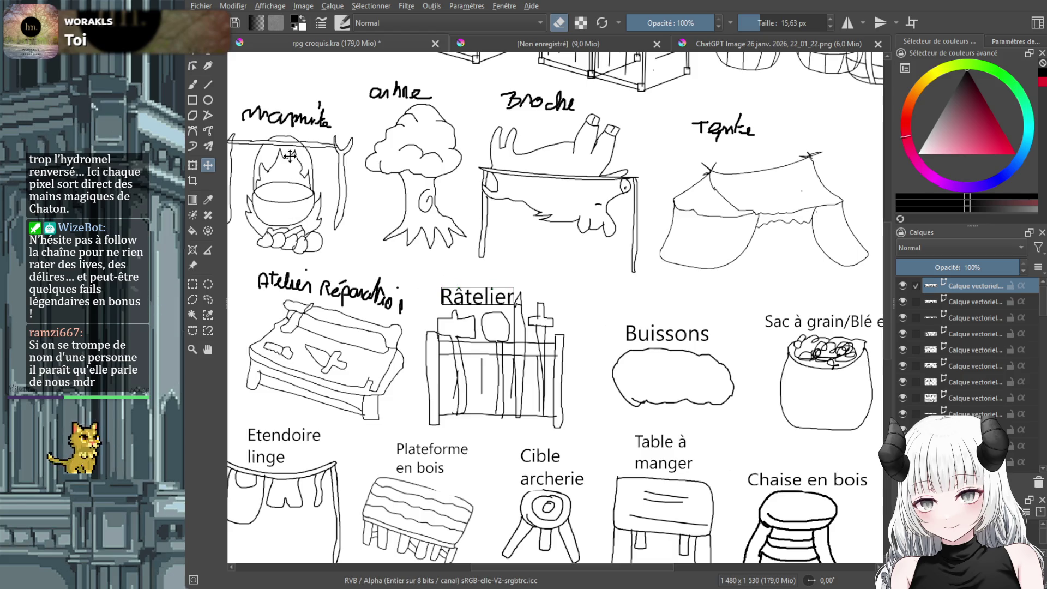
click(192, 85)
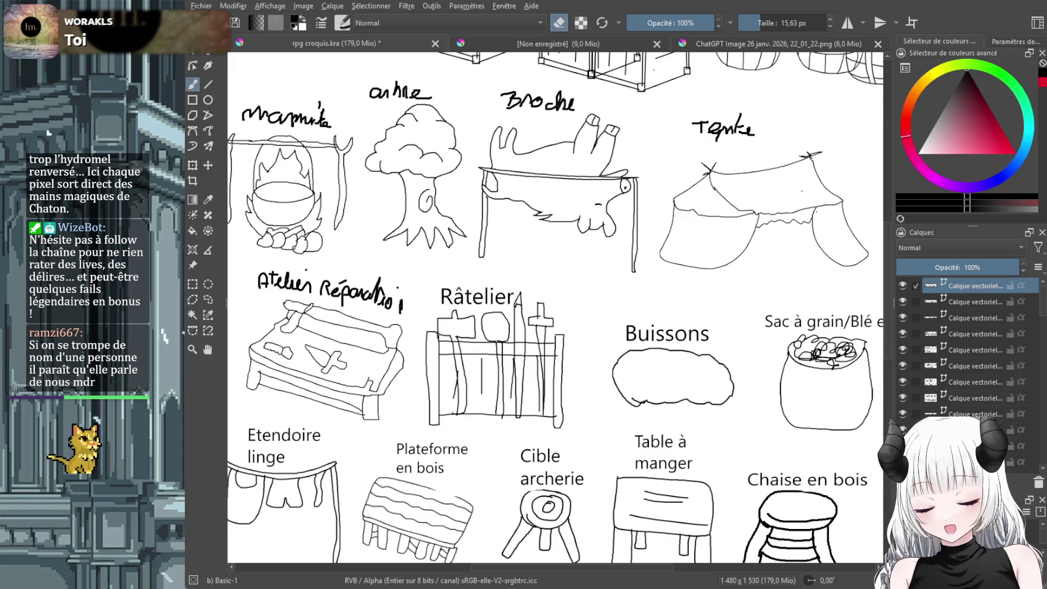
scroll(982, 336, down, 5)
scroll(981, 342, up, 3)
On the 'atelier réparation' layer, replace the handwritten label with typed 'Atelier de réparation' above the workbench
scroll(971, 373, up, 3)
click(982, 413)
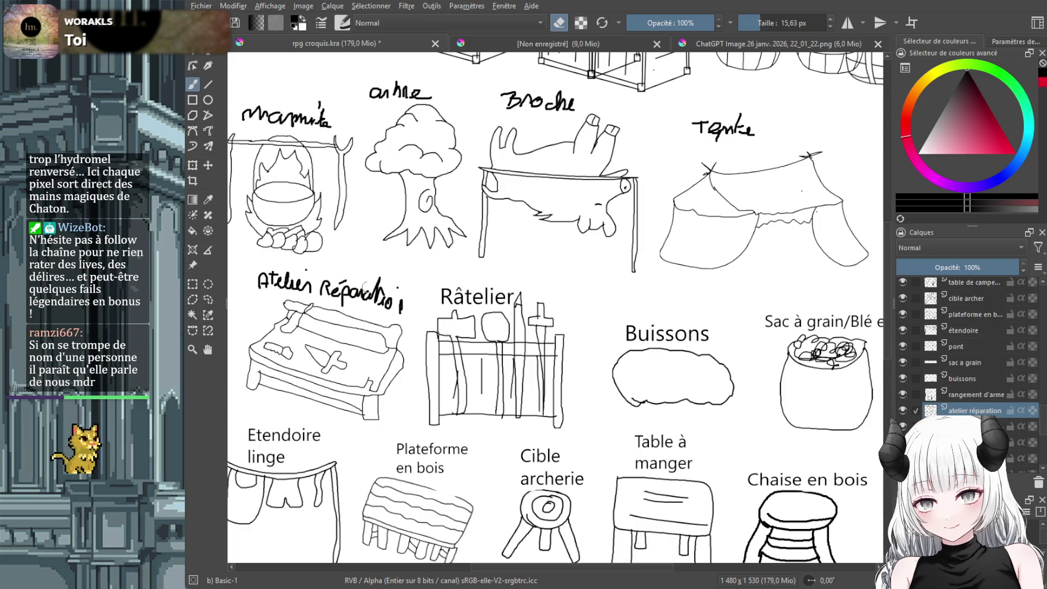
mouse_move(401, 302)
mouse_down()
mouse_move(265, 283)
mouse_move(343, 303)
mouse_move(264, 273)
mouse_move(376, 286)
mouse_move(347, 291)
mouse_move(381, 287)
mouse_move(374, 282)
mouse_move(266, 276)
mouse_move(421, 306)
mouse_up()
click(208, 53)
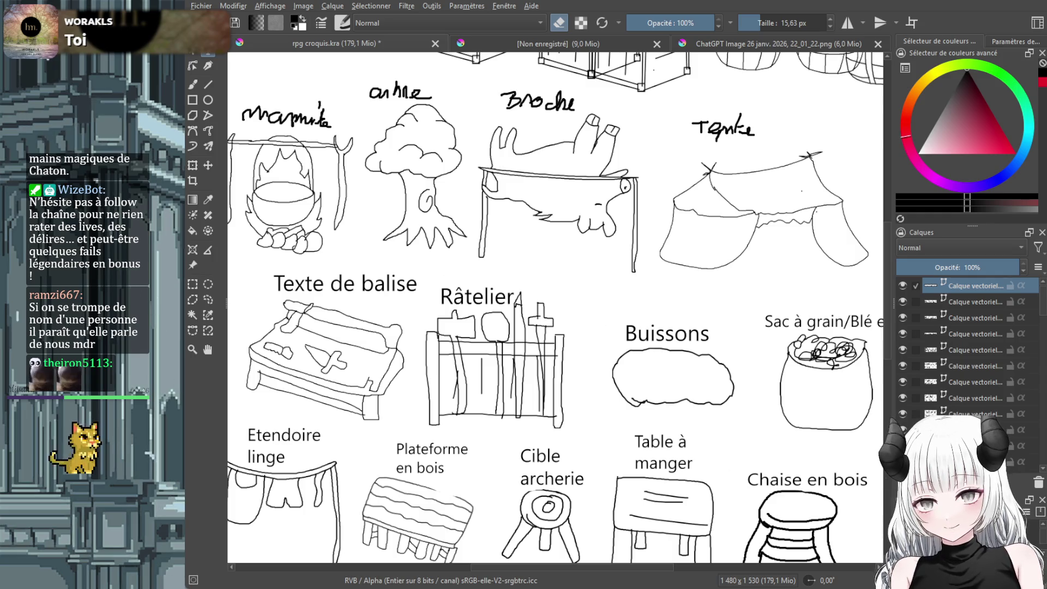
text(Atelier de réparation)
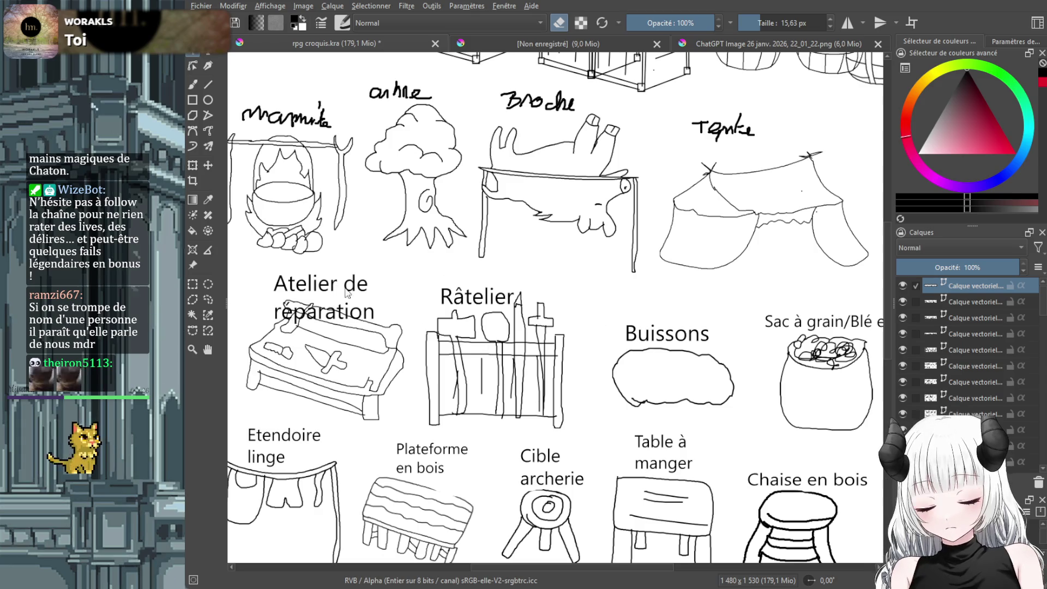
drag(337, 303, 358, 282)
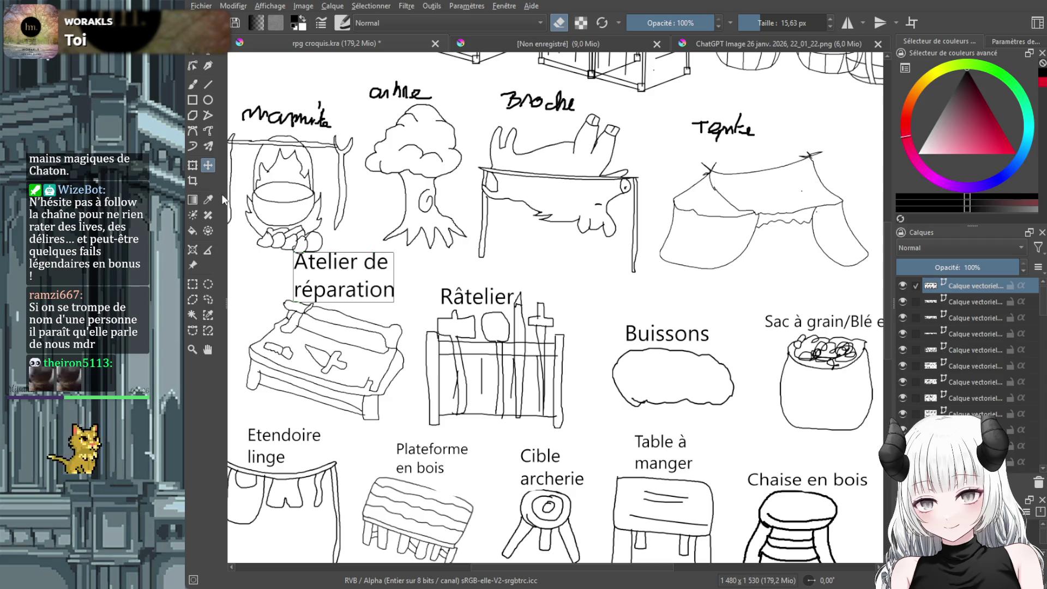
Shrink the 'Atelier de réparation' label into a smaller two-line caption
click(192, 165)
drag(294, 248, 315, 265)
click(336, 282)
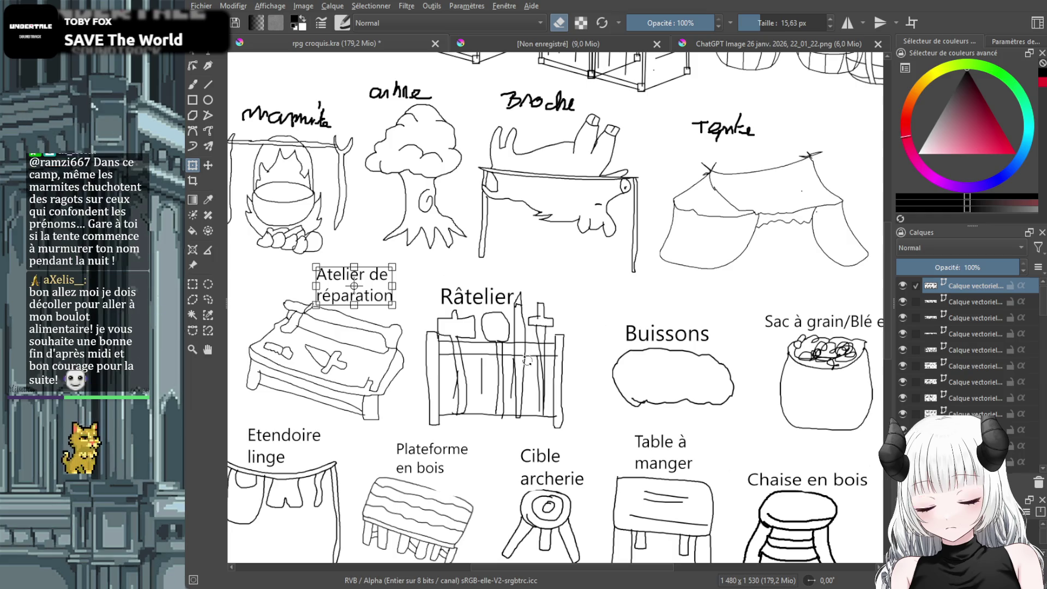
drag(570, 565, 482, 564)
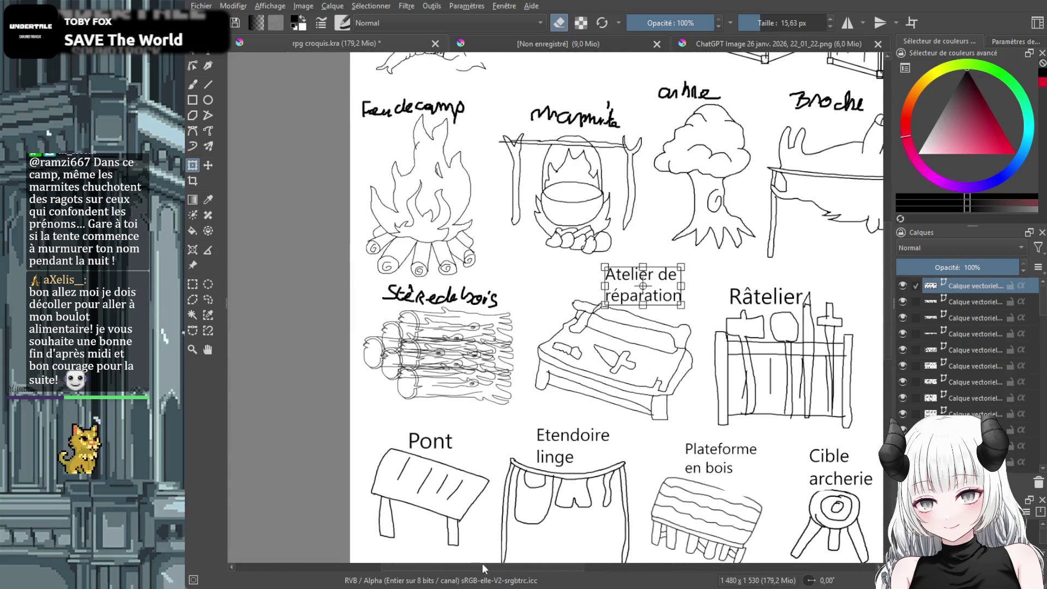
scroll(960, 351, down, 1)
scroll(960, 351, down, 5)
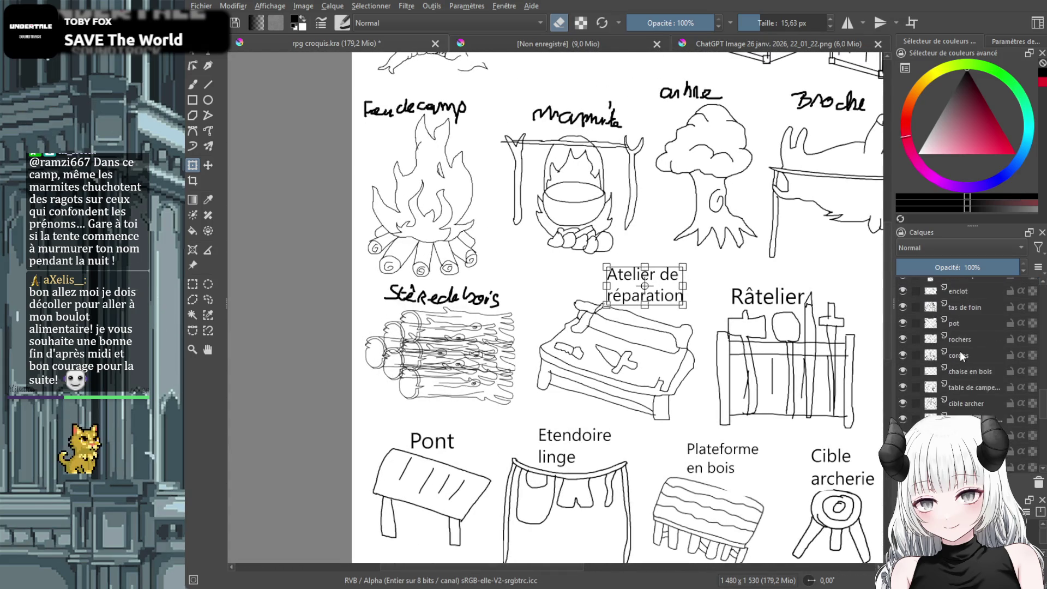
On the log pile's layer, erase the handwritten 'Stère de bois' label
scroll(971, 376, down, 1)
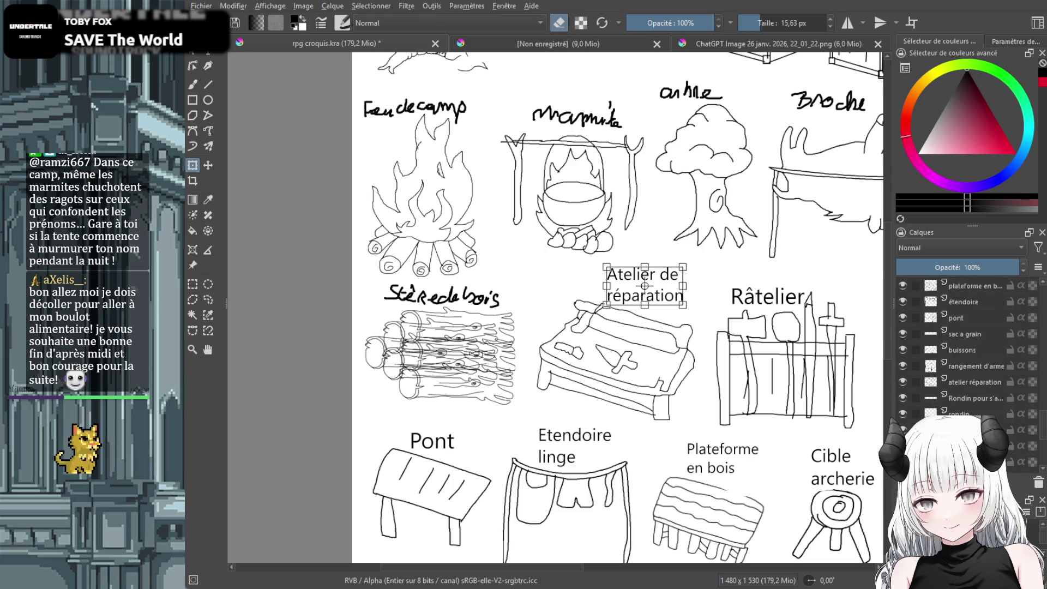
click(983, 396)
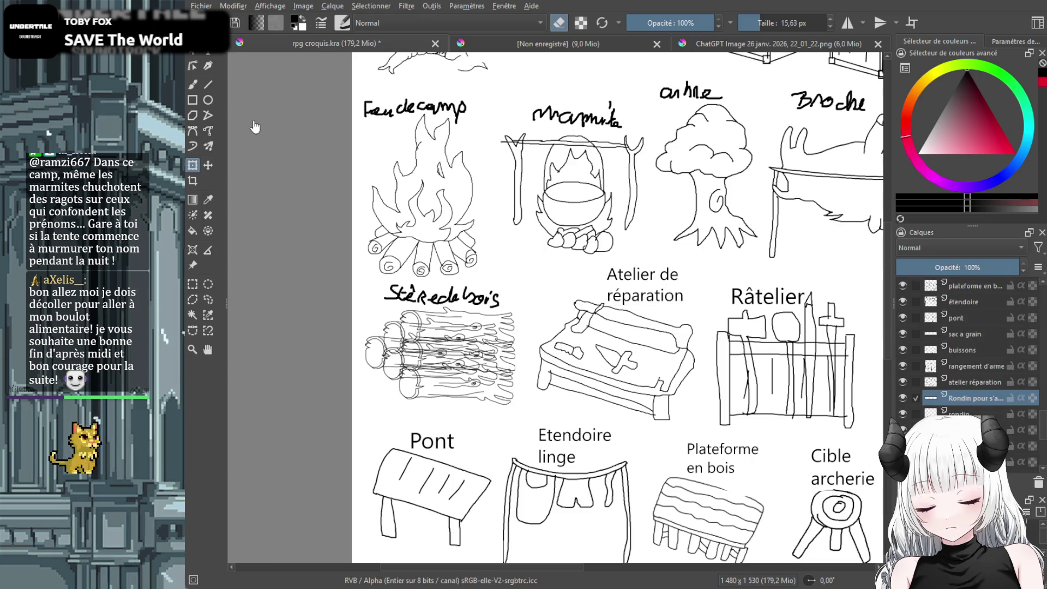
click(195, 86)
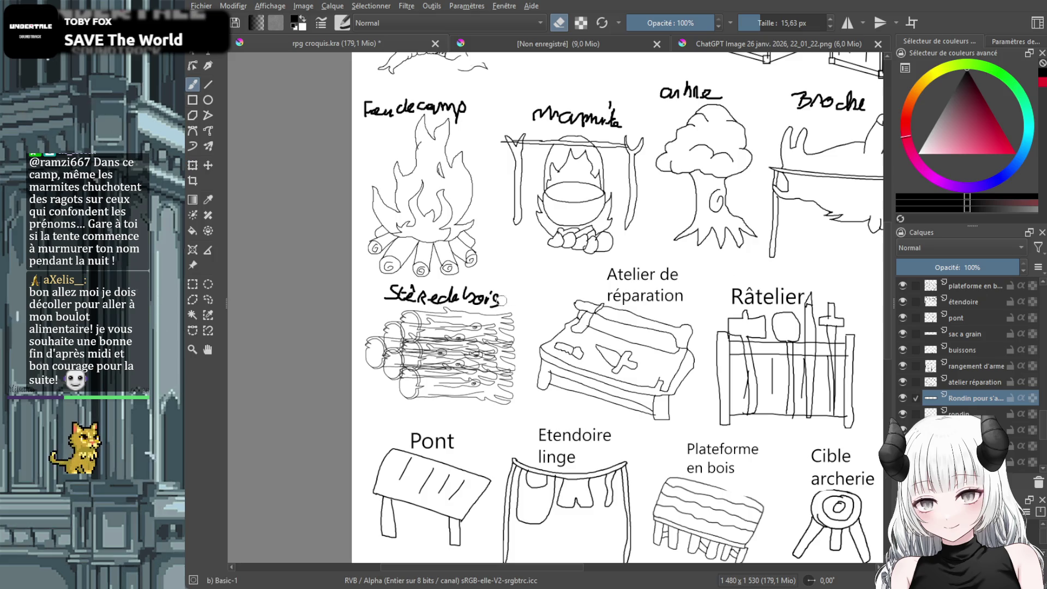
mouse_move(487, 304)
mouse_down()
mouse_move(377, 293)
mouse_move(493, 302)
mouse_move(390, 299)
mouse_move(416, 289)
mouse_move(378, 287)
mouse_move(463, 288)
mouse_up()
Add a typed 'Stère de bois' label and move it slightly up above the log pile
click(209, 52)
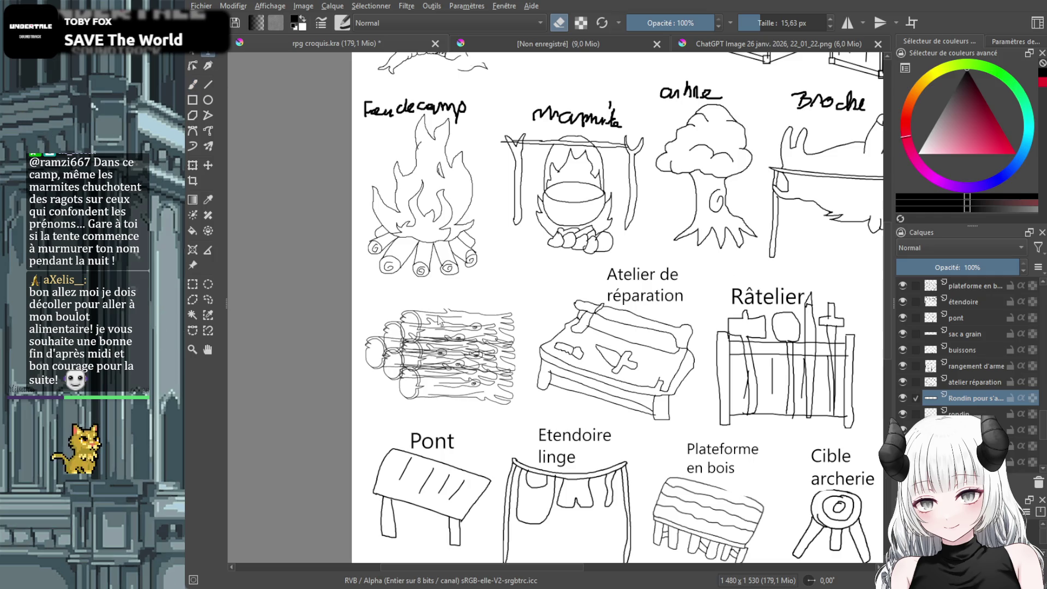
drag(367, 274, 522, 307)
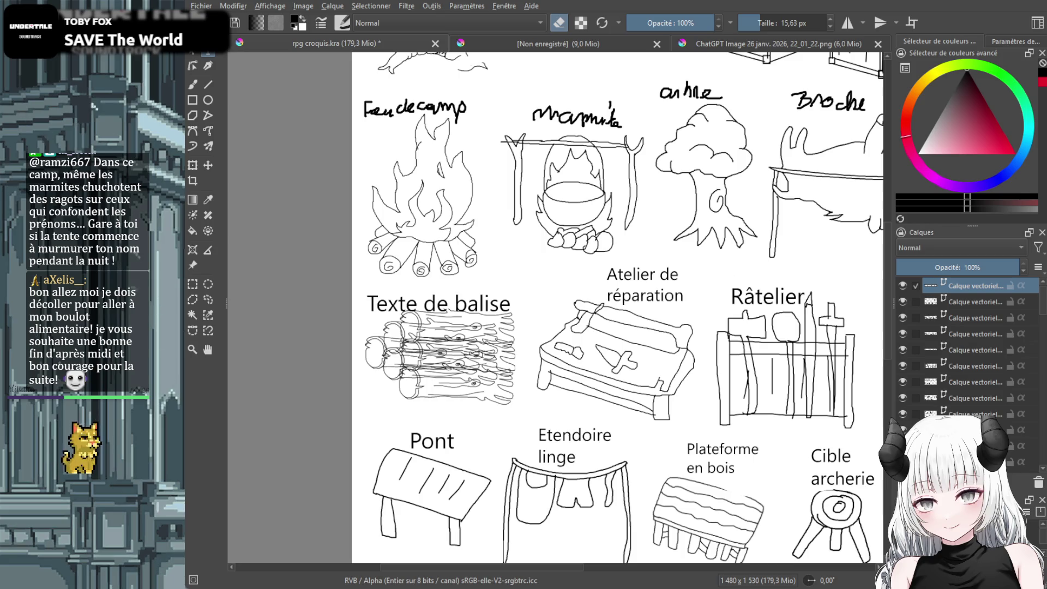
click(208, 166)
drag(442, 303, 442, 294)
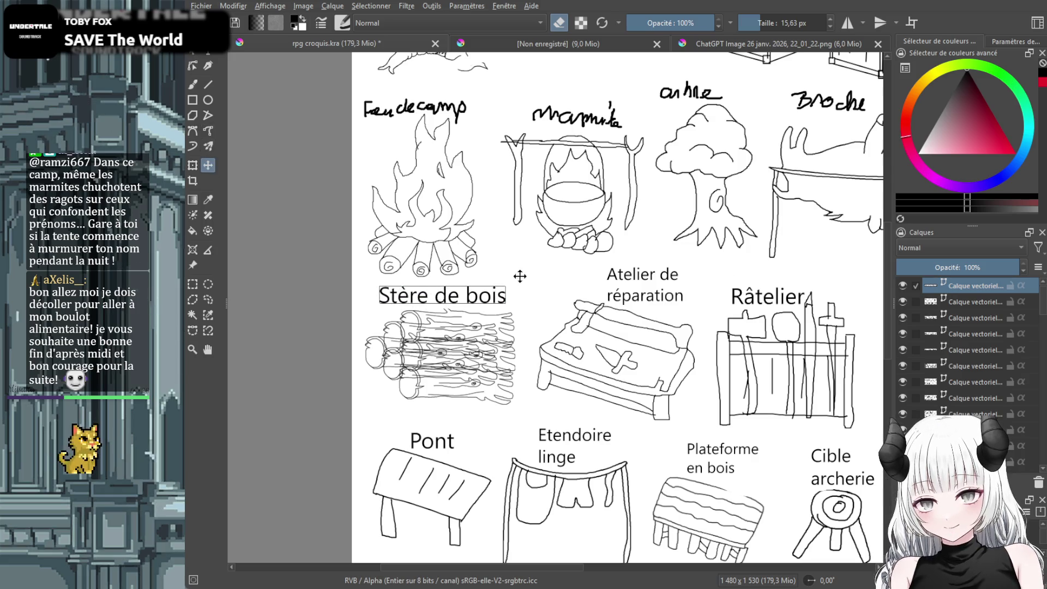
drag(474, 564, 649, 562)
drag(886, 315, 889, 287)
mouse_move(628, 565)
mouse_down()
mouse_move(415, 565)
mouse_move(660, 578)
mouse_up()
scroll(971, 392, down, 6)
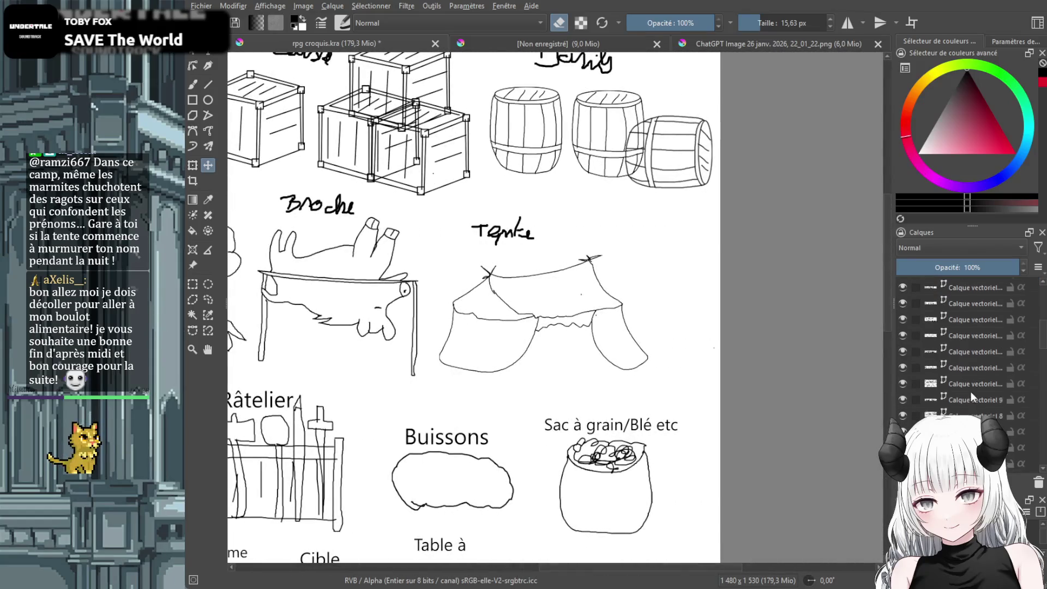
On the tente layer, erase the handwritten 'Tenke' label above the tent
scroll(971, 393, down, 5)
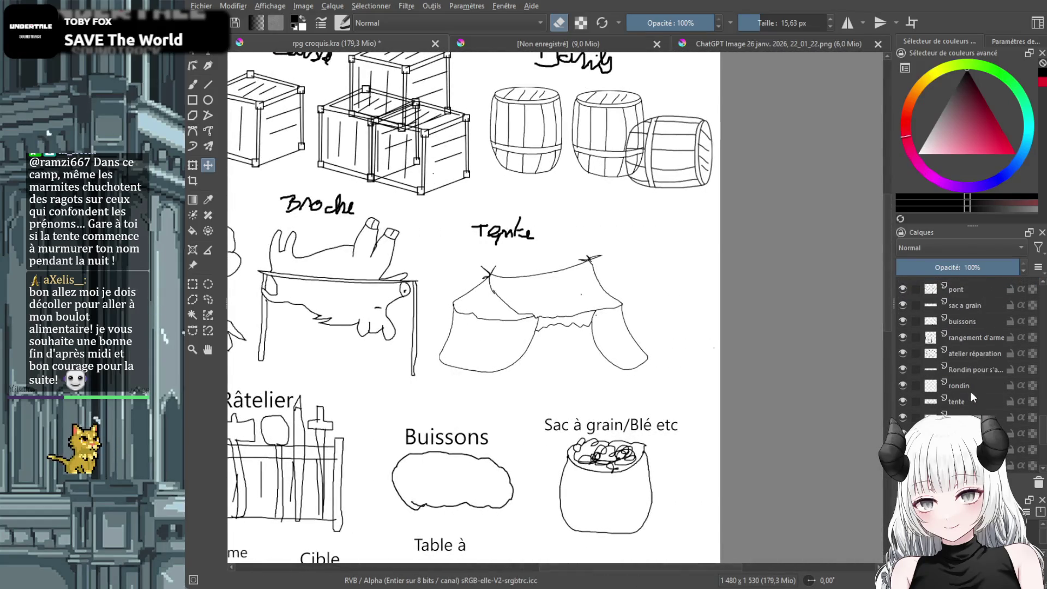
click(970, 401)
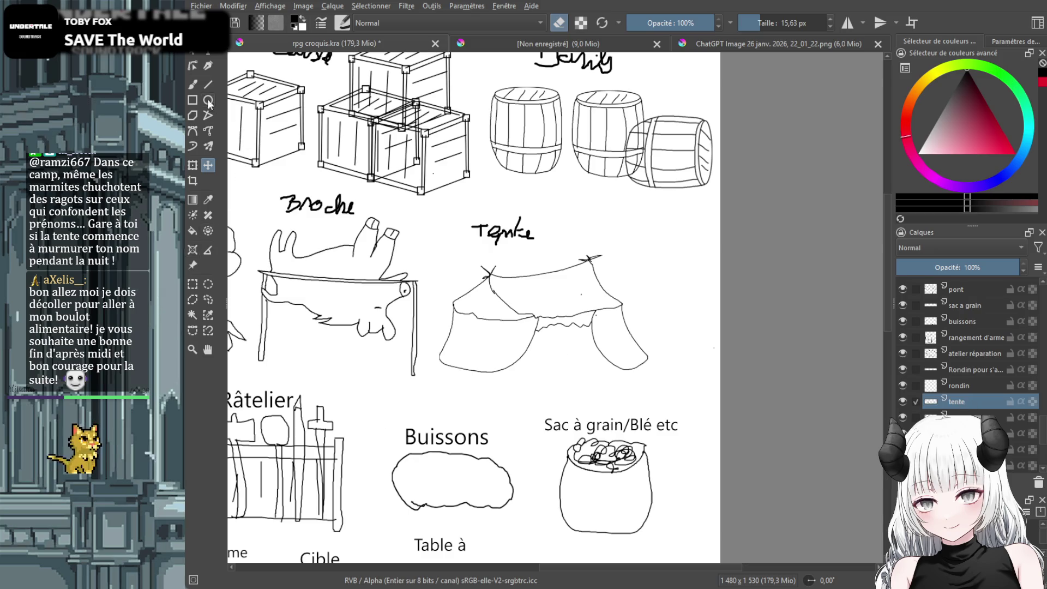
click(193, 85)
mouse_move(489, 234)
mouse_down()
mouse_move(526, 230)
mouse_move(517, 220)
mouse_move(496, 222)
mouse_move(583, 248)
mouse_up()
Type a 'Tente' label and move it above the tent sketch
key(t)
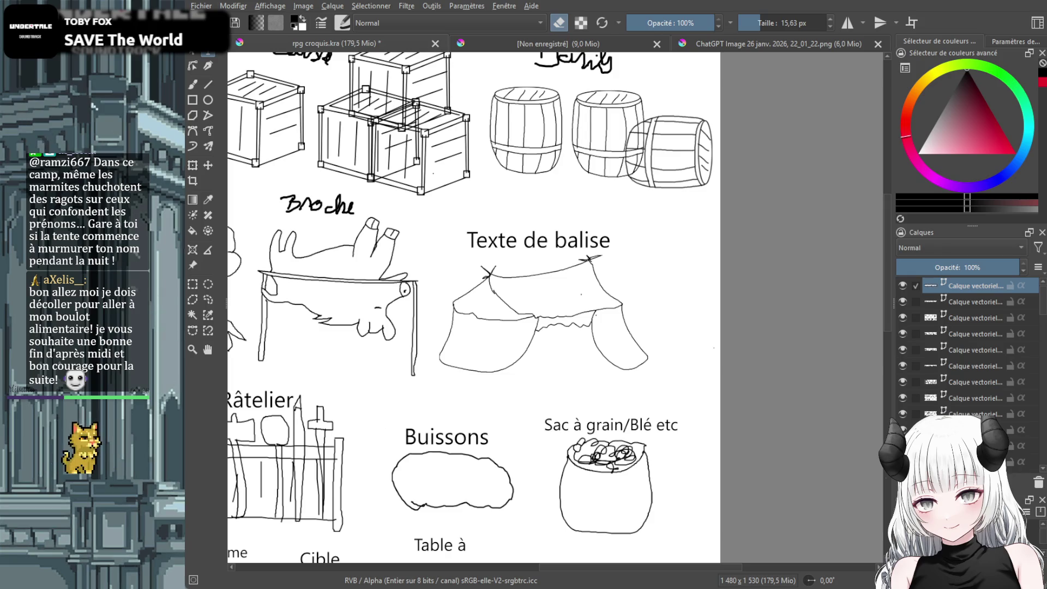
text(Tente)
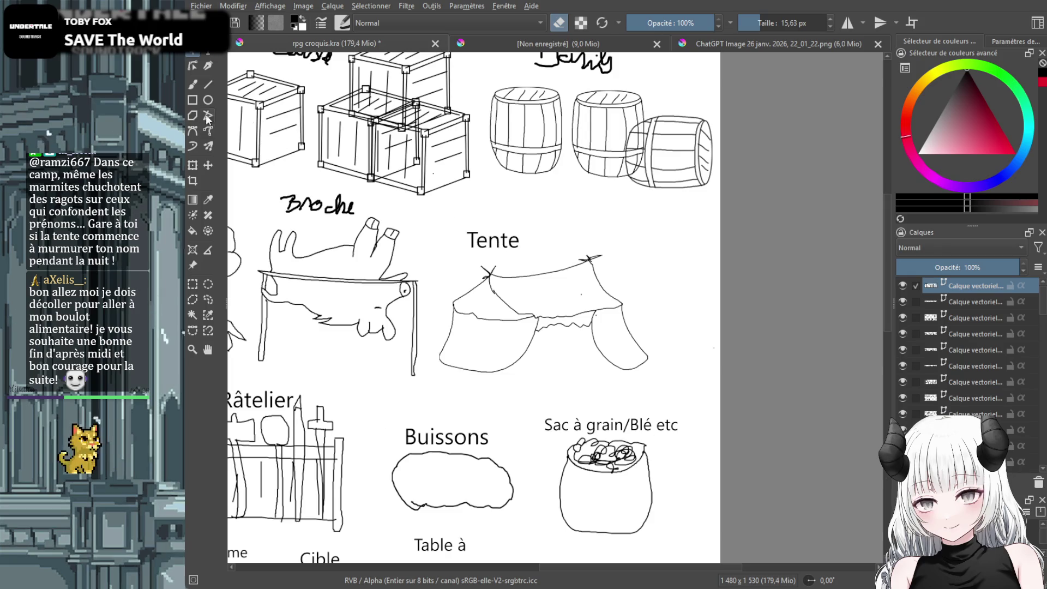
click(208, 164)
drag(505, 274, 540, 282)
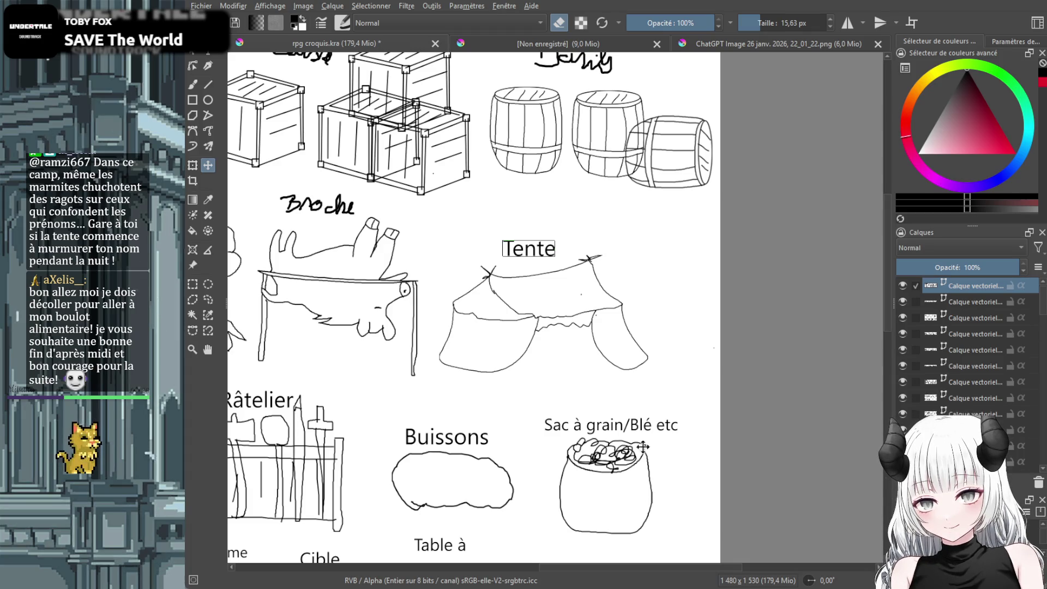
drag(641, 568, 540, 567)
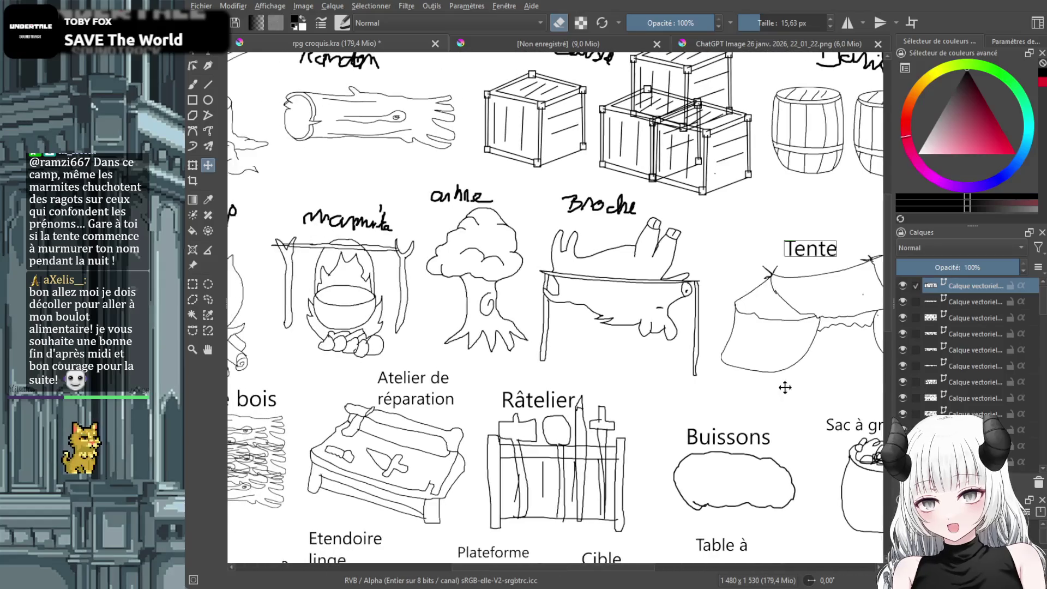
Paste the 'Sanglier sur broche' label back onto the sheet and scale it down
scroll(850, 354, up, 3)
scroll(953, 374, down, 5)
scroll(953, 374, down, 3)
scroll(955, 374, down, 3)
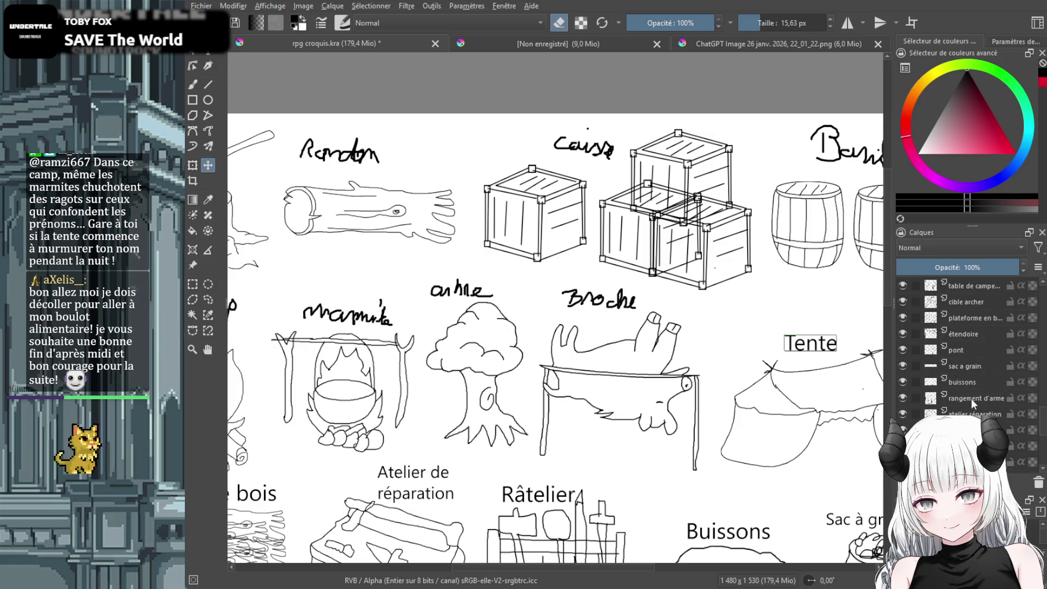
scroll(971, 402, down, 3)
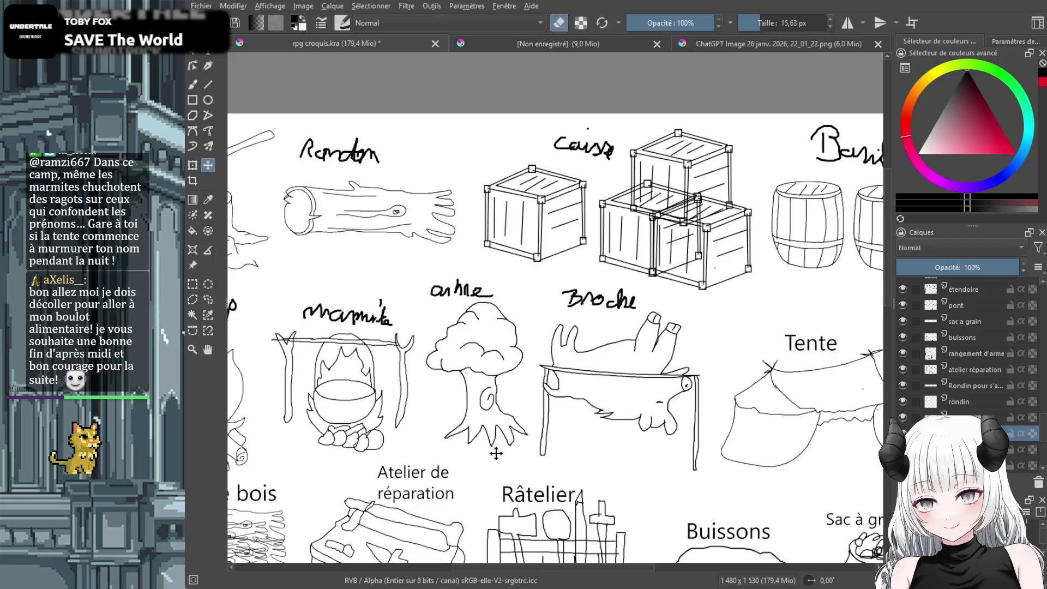
click(194, 85)
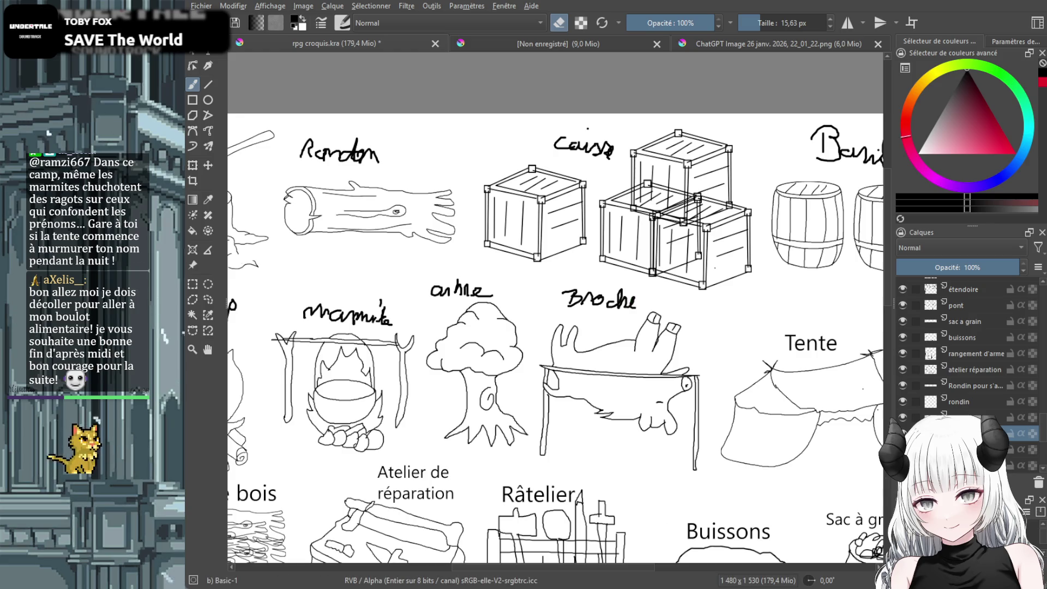
key(ctrl+v)
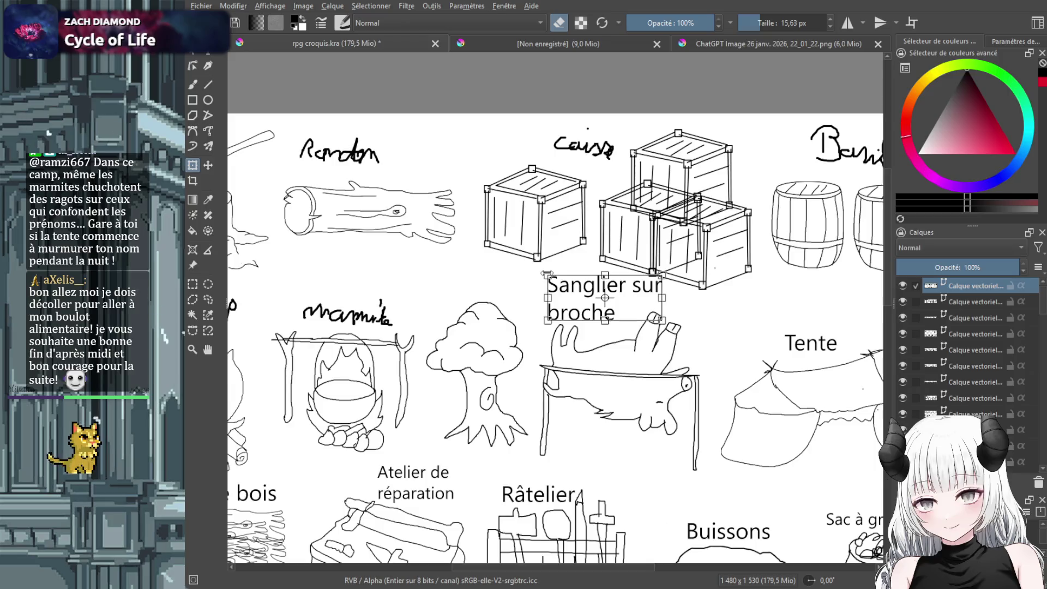
drag(547, 275, 592, 304)
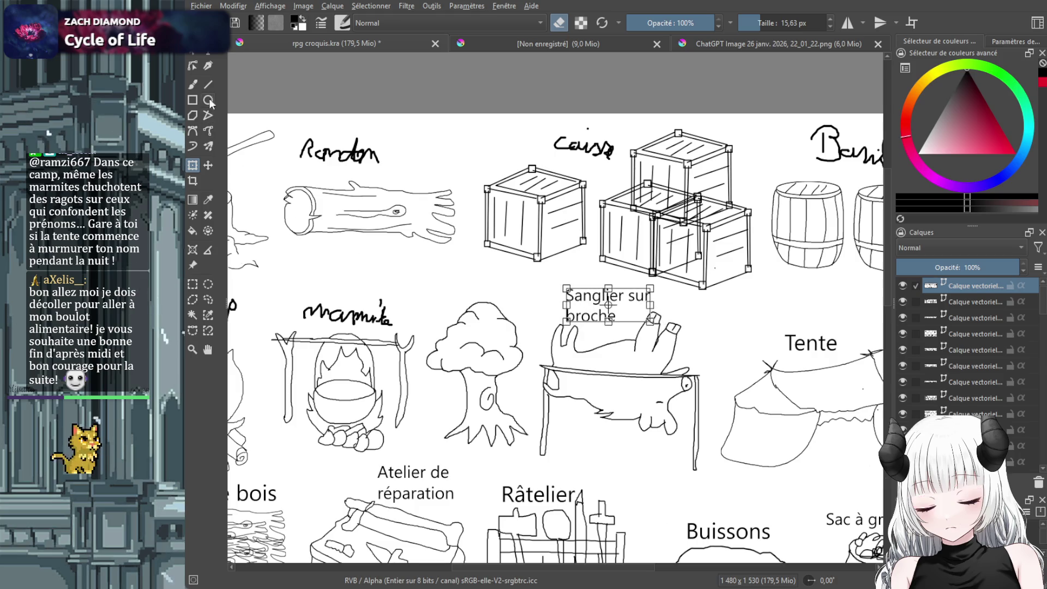
click(447, 269)
Add a typed 'Arbre' label above the tree and nudge both labels slightly up
drag(448, 277, 524, 305)
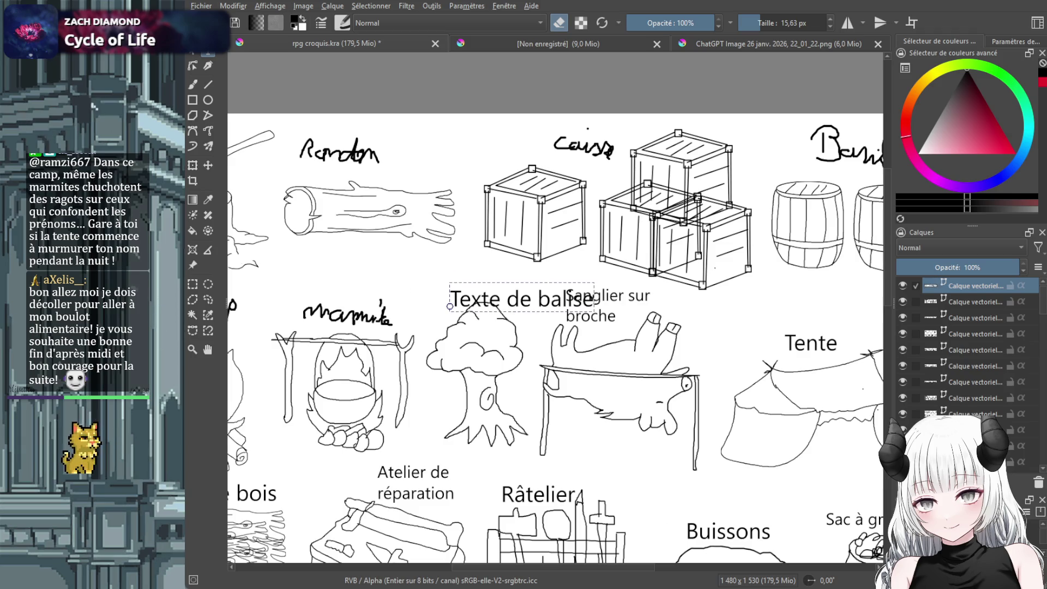
text(Arbre)
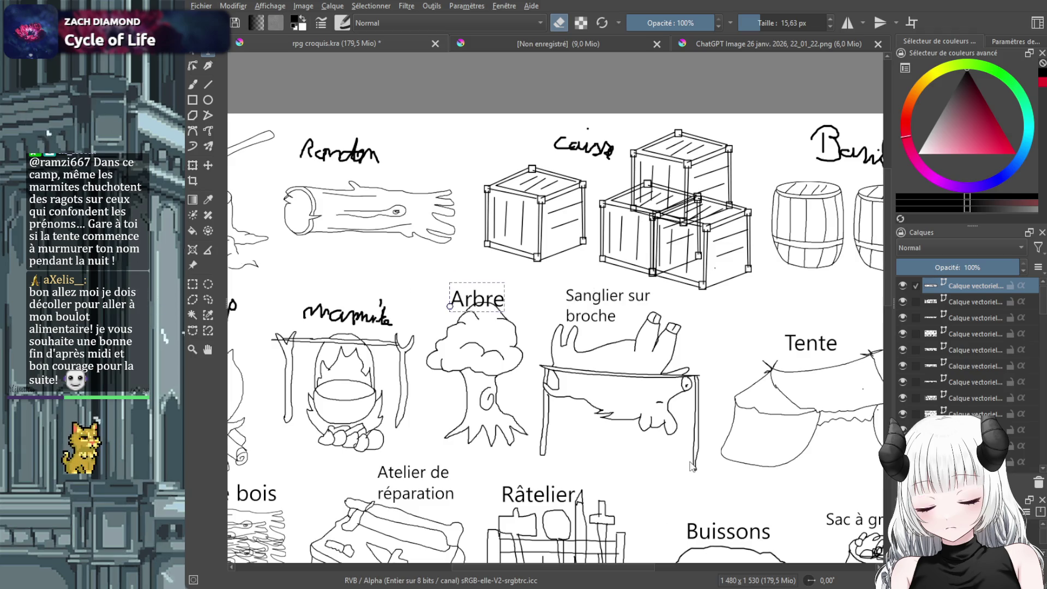
click(208, 164)
drag(462, 297, 465, 285)
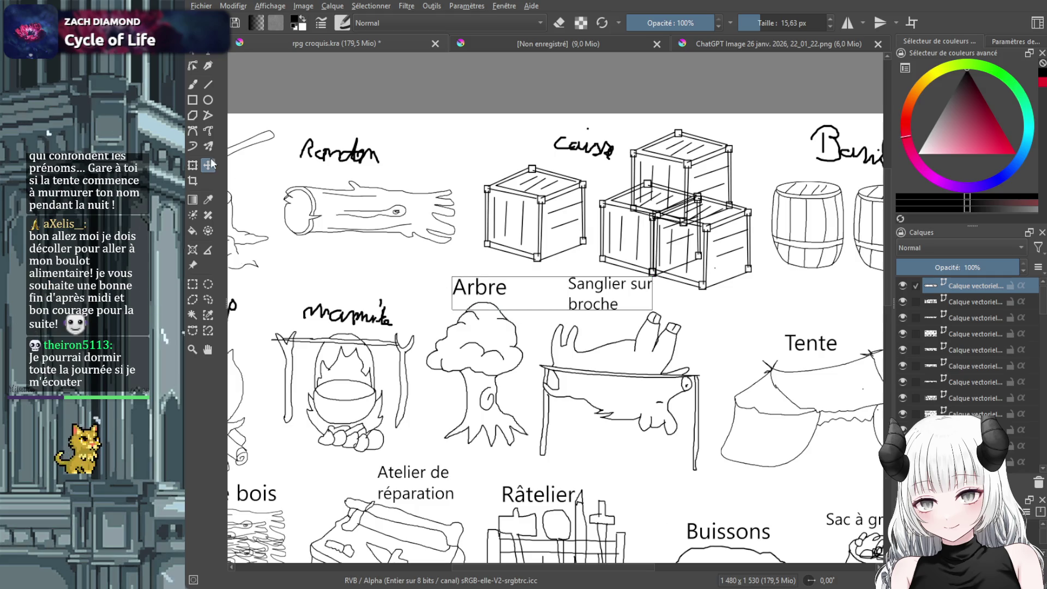
click(208, 52)
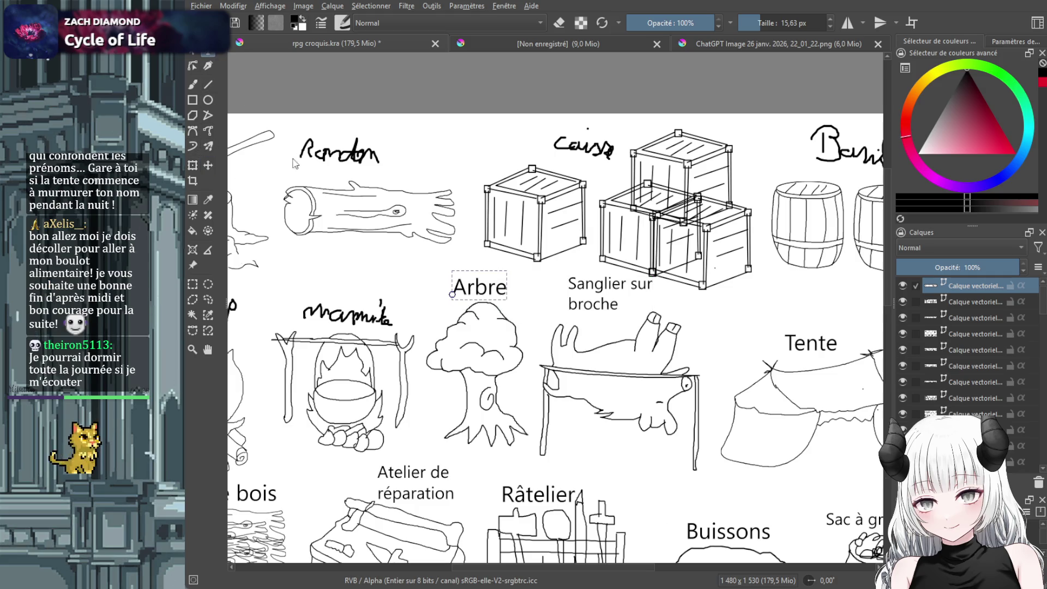
click(213, 165)
click(193, 86)
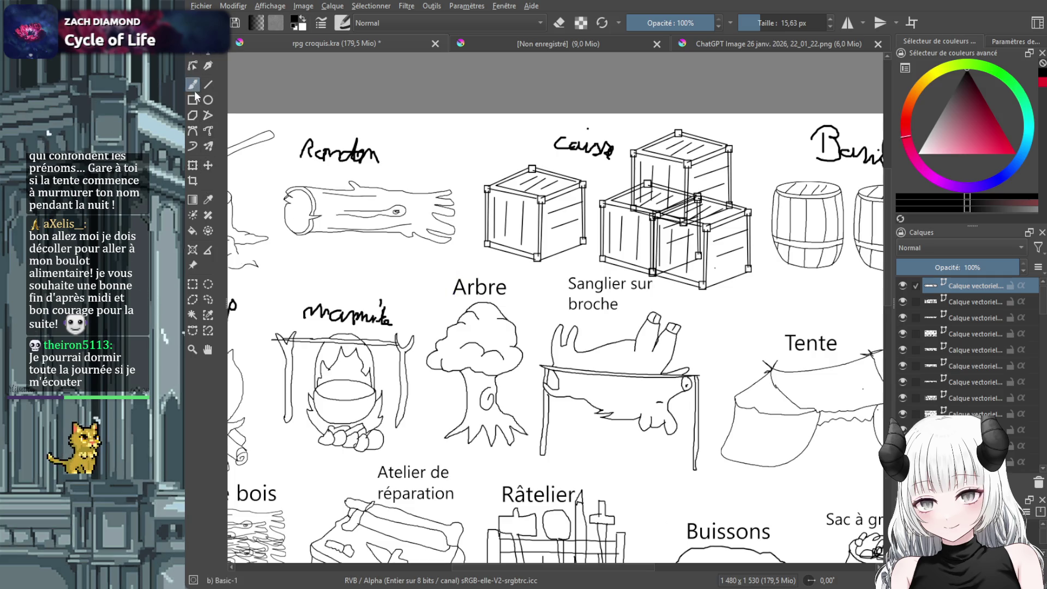
On the marmite layer, erase the black blob over the label's last letters
drag(390, 316, 387, 320)
scroll(1012, 375, down, 5)
scroll(1006, 374, up, 5)
click(978, 347)
drag(382, 327, 354, 316)
key(e)
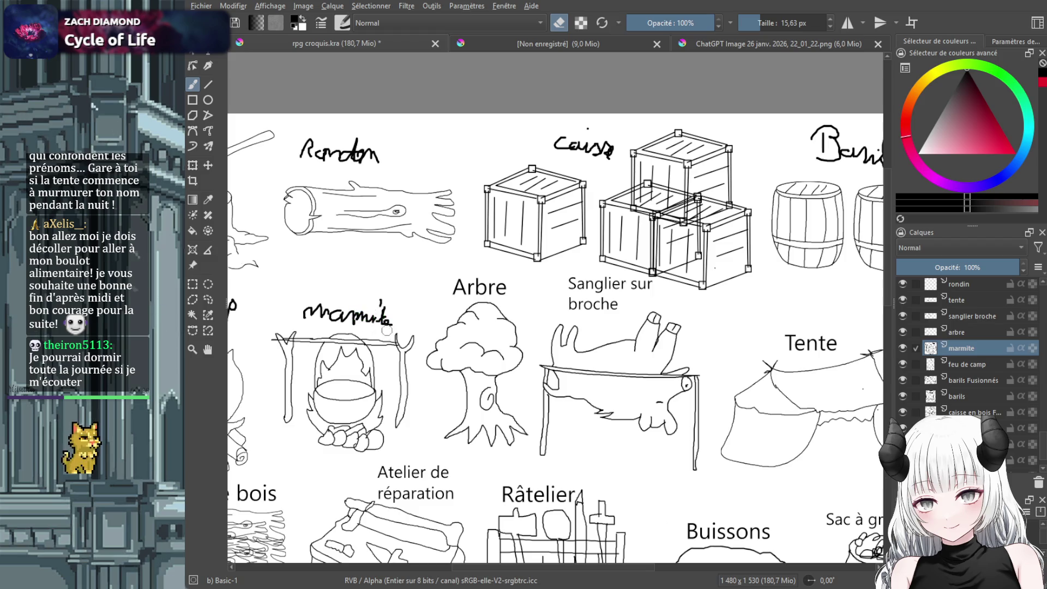
Inspect the arbre, sanglier broche, feu de camp, barils Fusionnés and barils layers
click(978, 333)
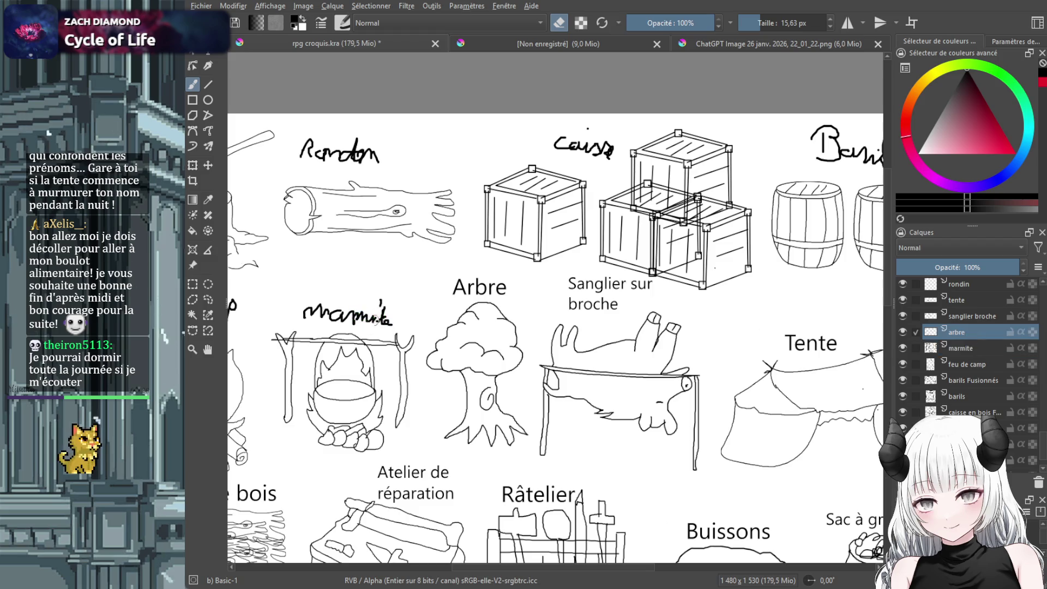
click(982, 316)
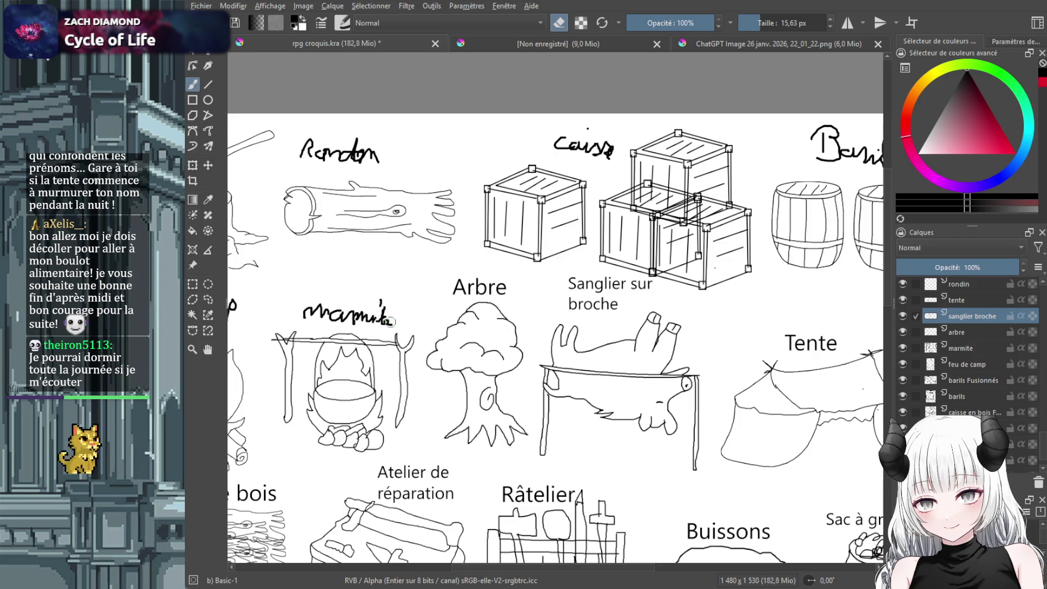
click(972, 368)
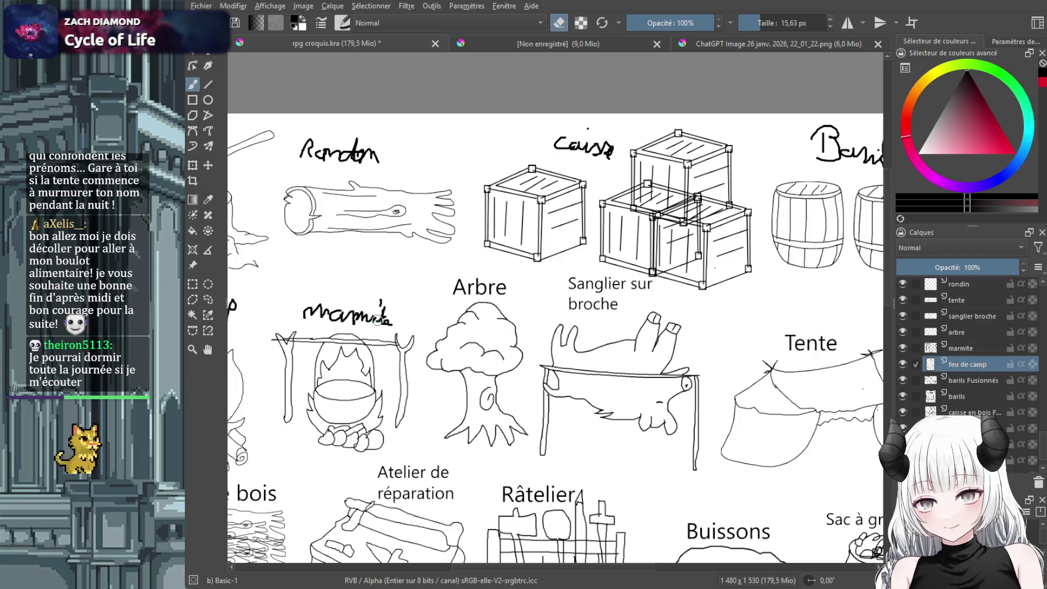
click(966, 376)
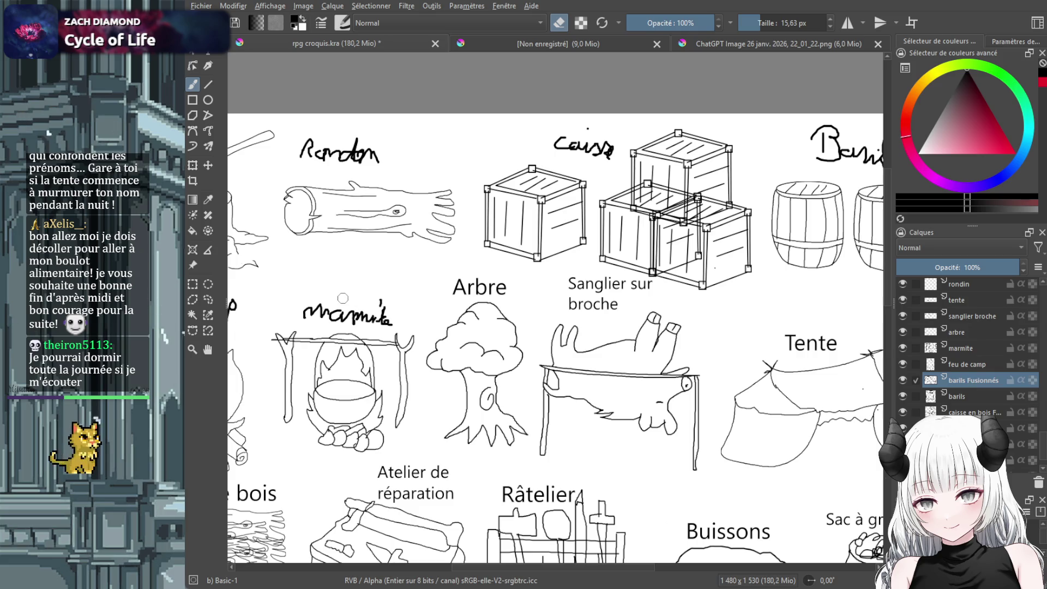
click(949, 397)
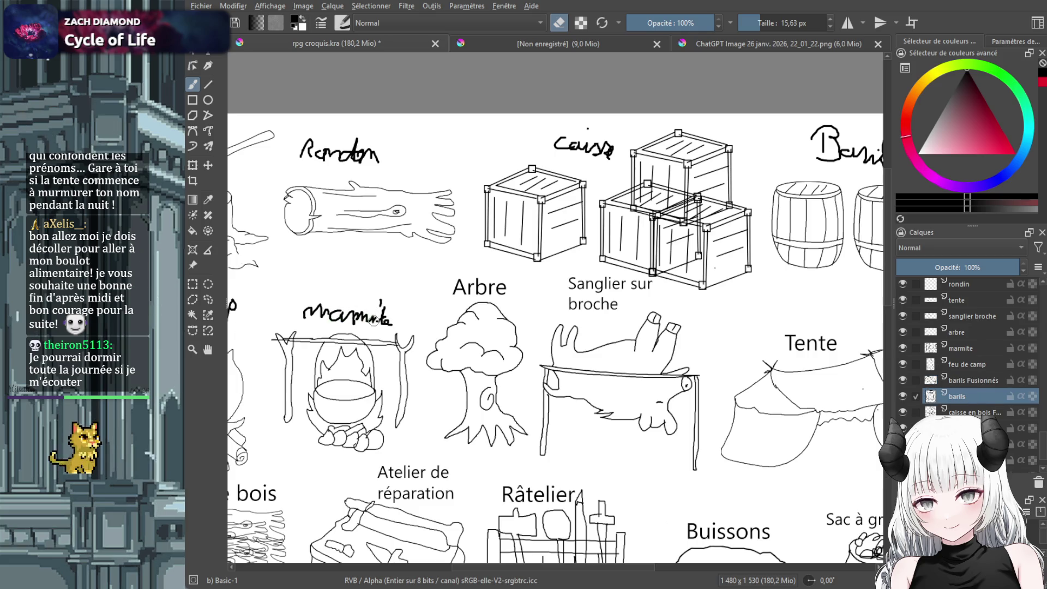
click(952, 411)
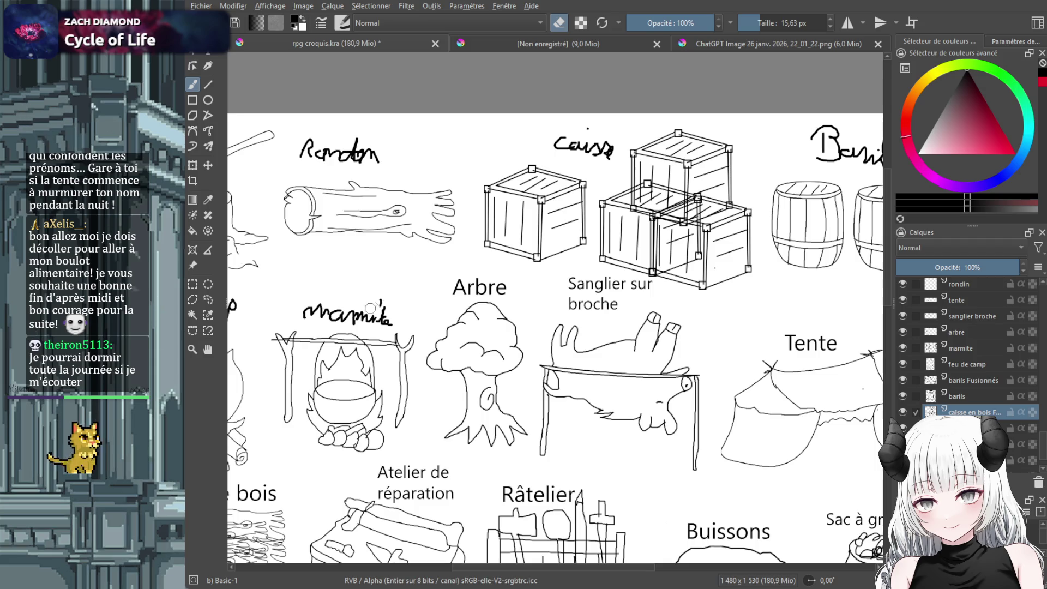
Step down the layer list, reselect barils Fusionnés and draw a text box above the cauldron
key(Page_Down)
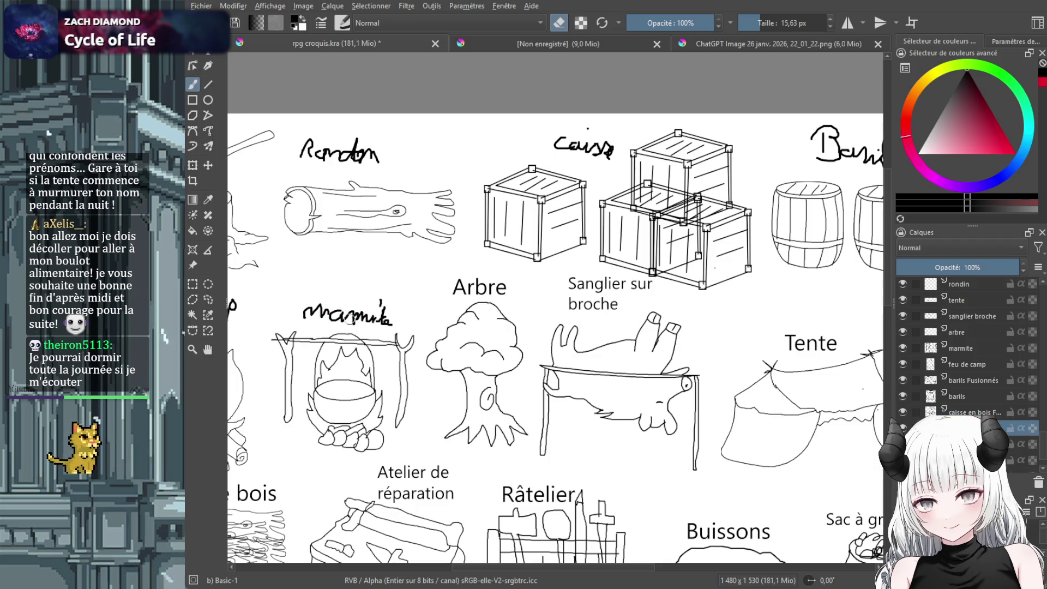
key(Page_Down)
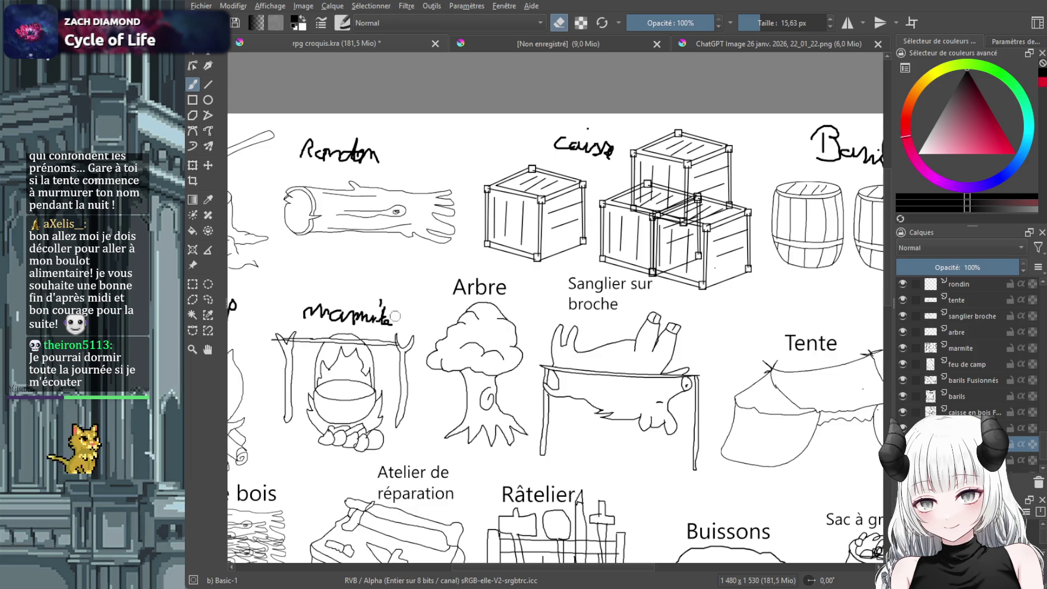
key(Page_Down)
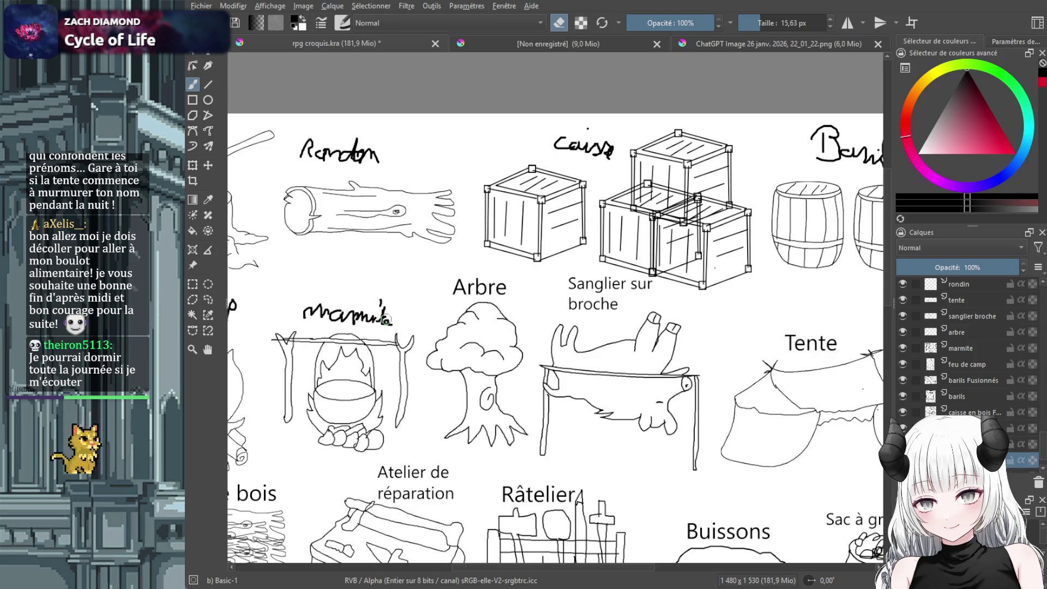
key(Page_Down)
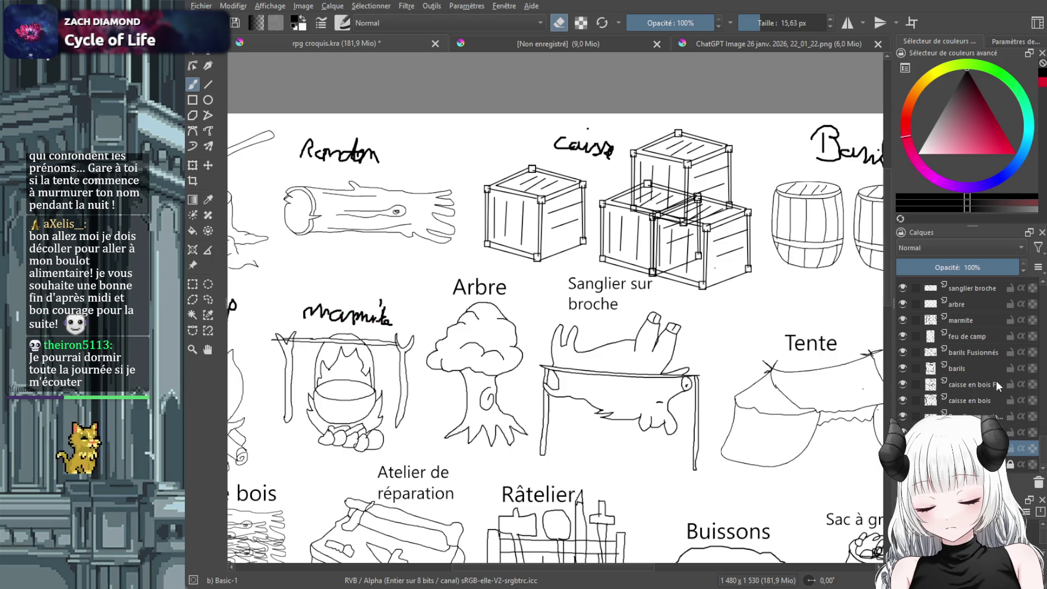
click(973, 352)
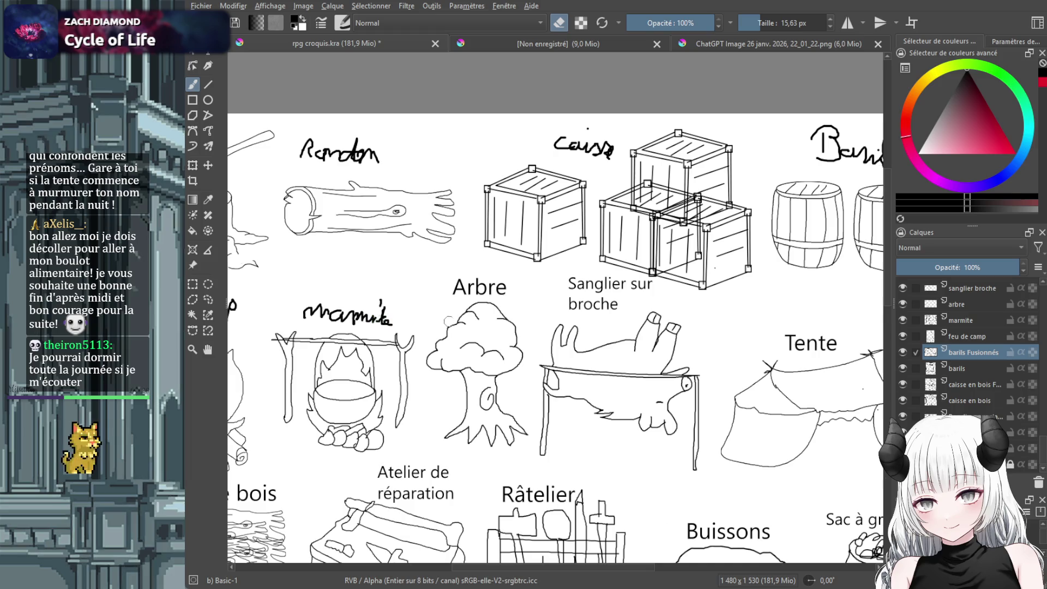
click(208, 52)
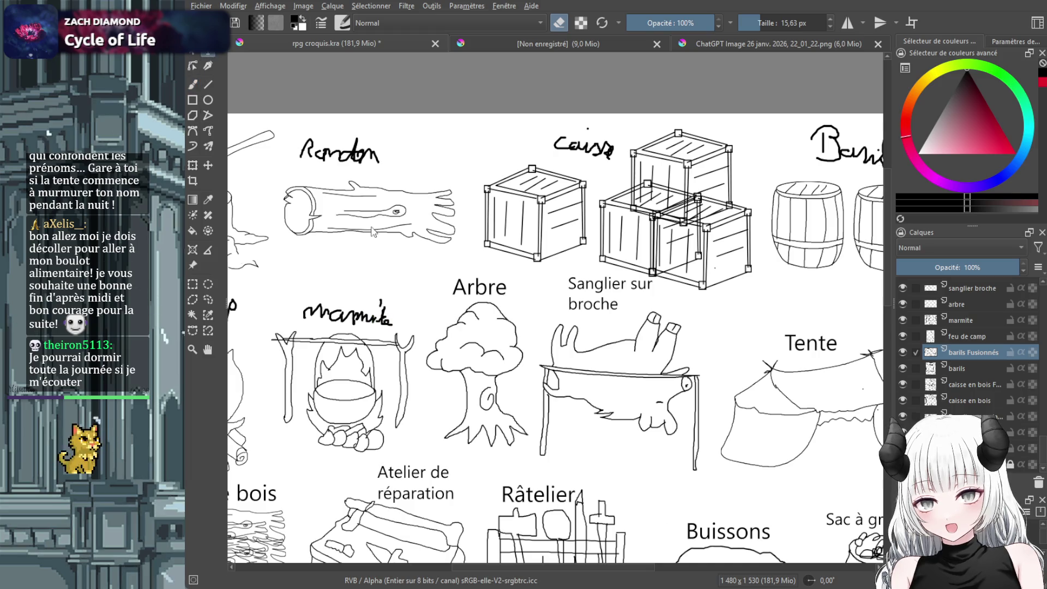
drag(298, 265, 399, 306)
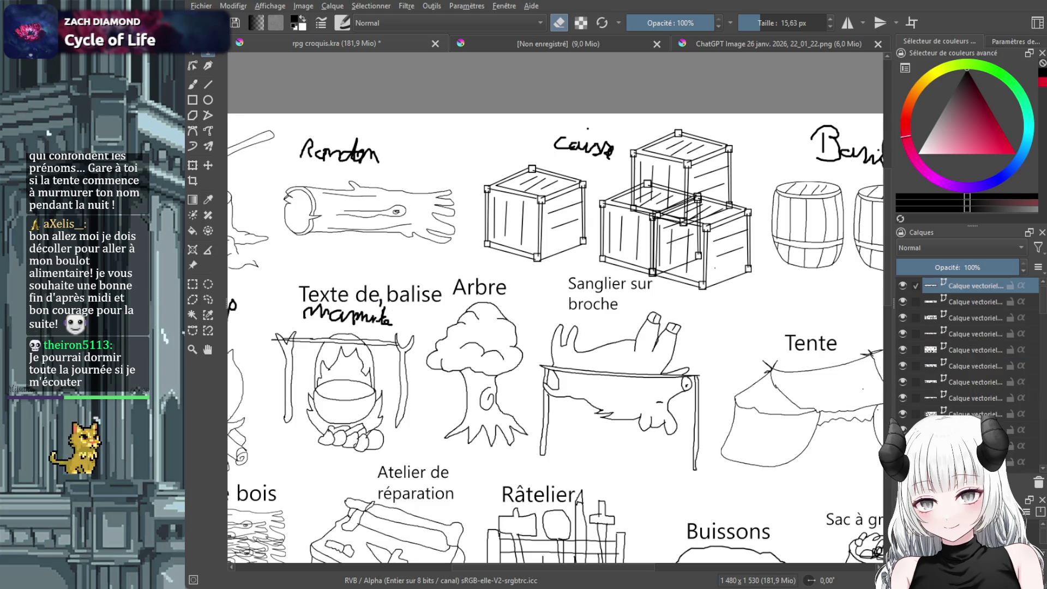
Finish the cauldron's typed 'Marmite' label and bring the campfire sketch into view
text(Marmite)
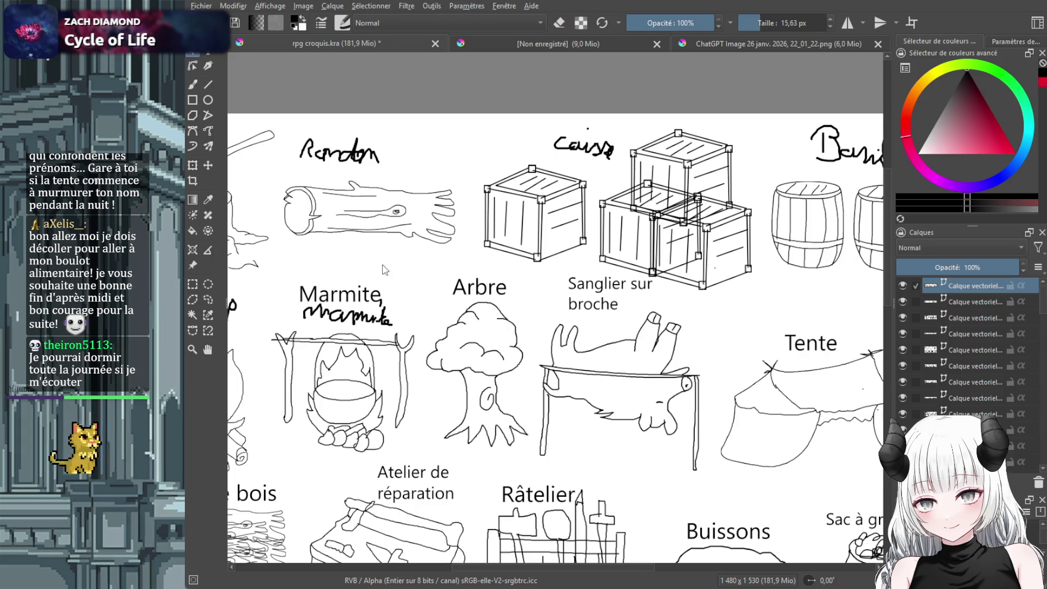
drag(546, 568, 497, 577)
scroll(957, 381, down, 5)
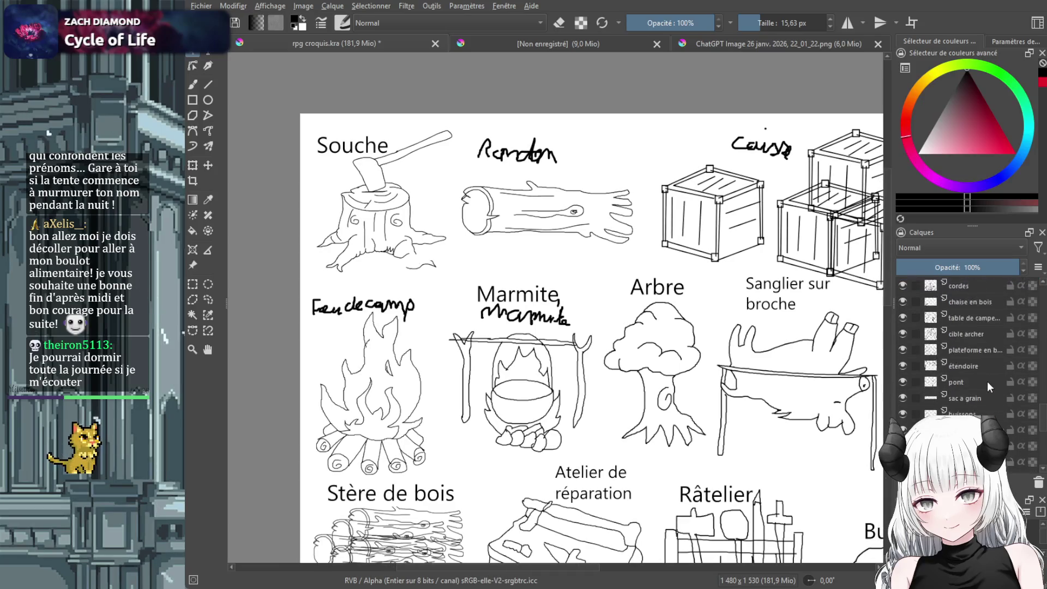
scroll(987, 381, down, 3)
On the feu de camp layer, place a typed 'Feu de camp' text over the campfire label
click(985, 381)
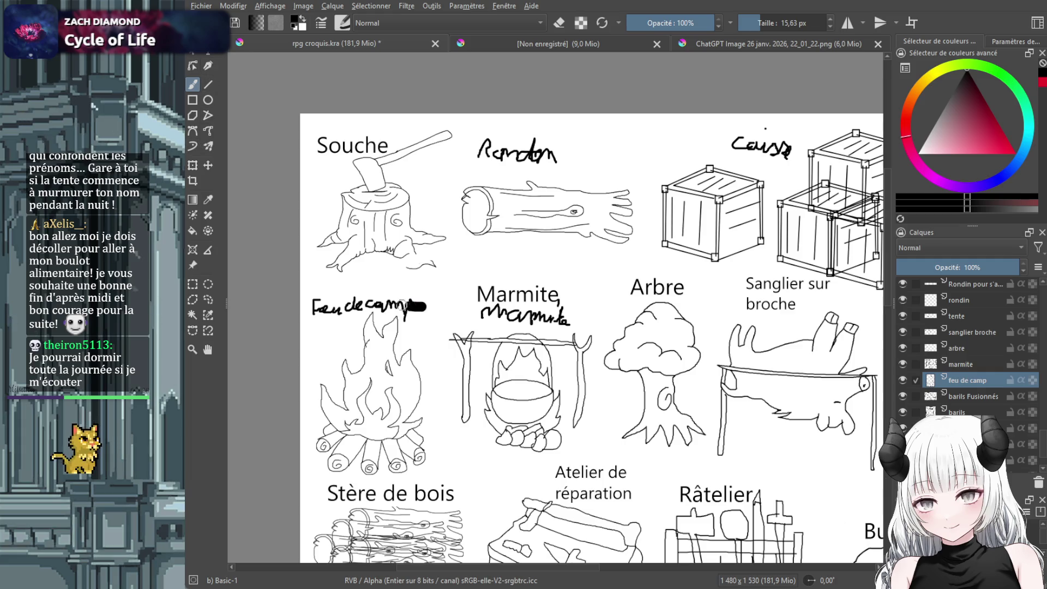
drag(421, 306, 396, 309)
key(ctrl+z)
key(e)
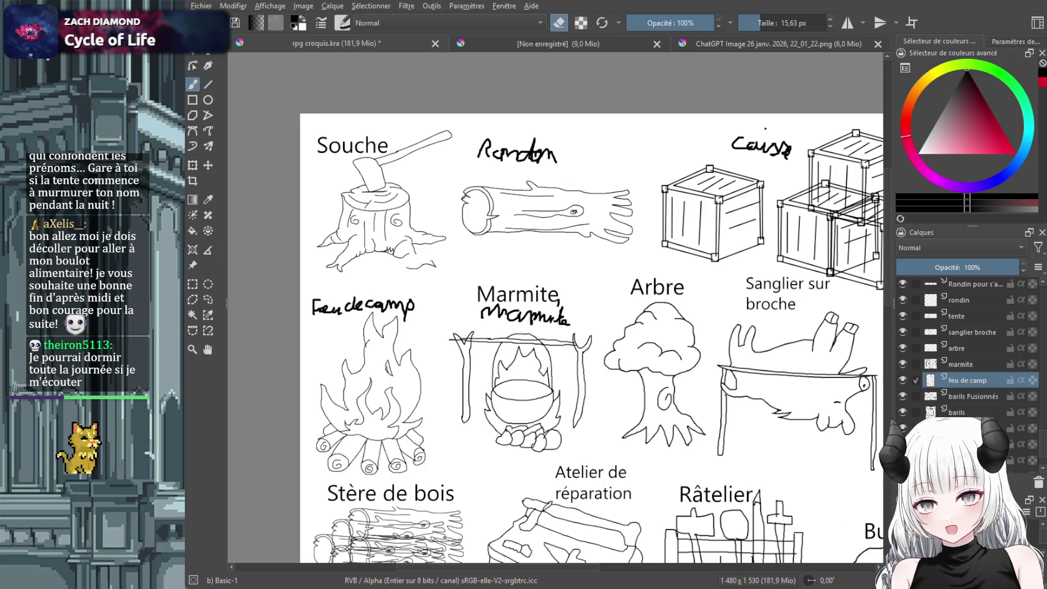
key(t)
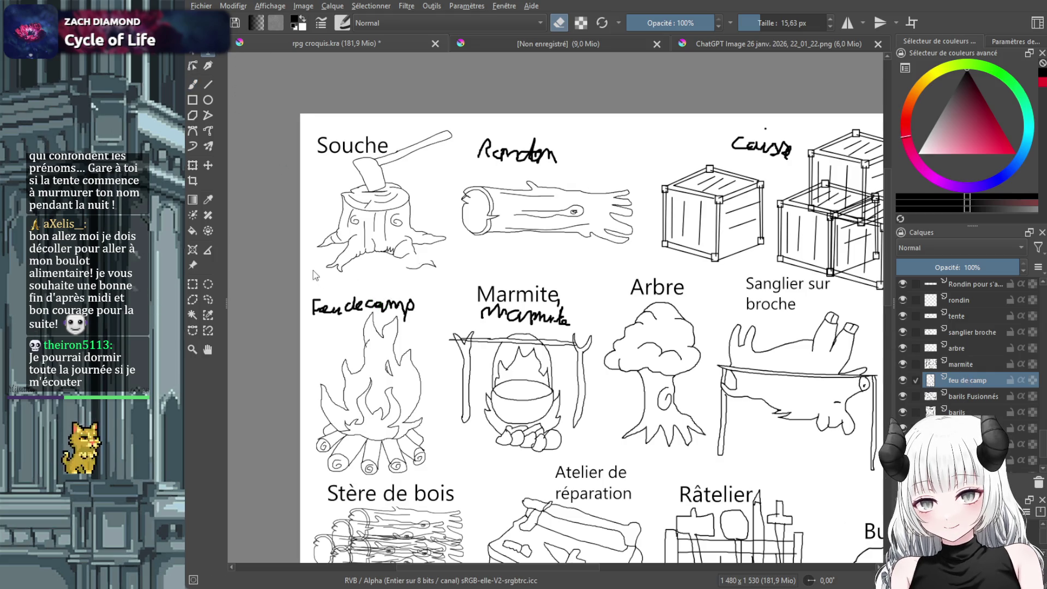
click(305, 295)
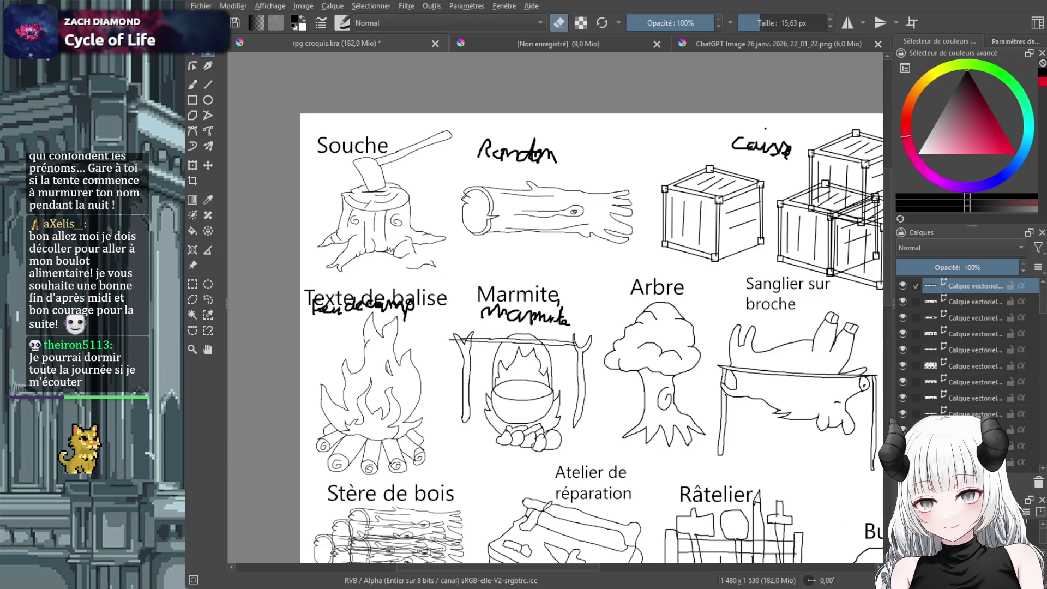
key(ctrl+s)
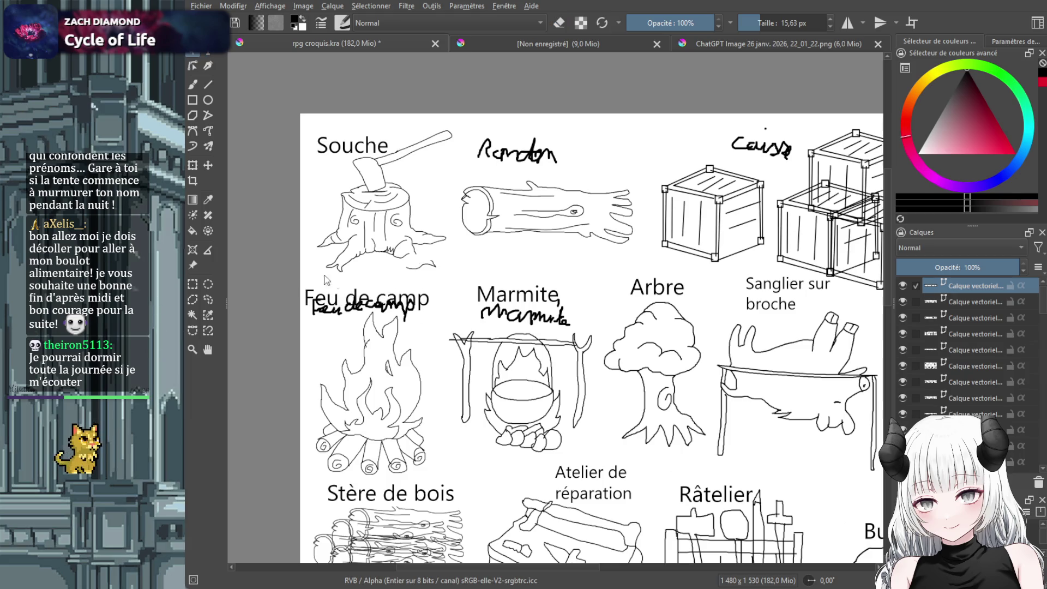
Nudge the 'Feu de camp' text up so it sits just above the handwritten label
click(208, 165)
drag(364, 297, 366, 284)
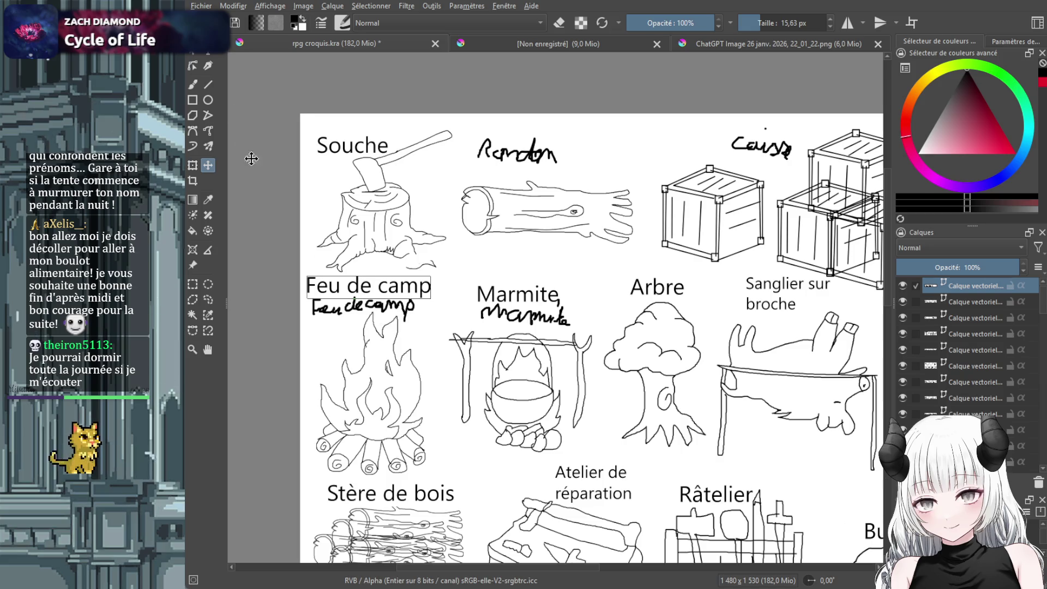
scroll(567, 571, right, 1)
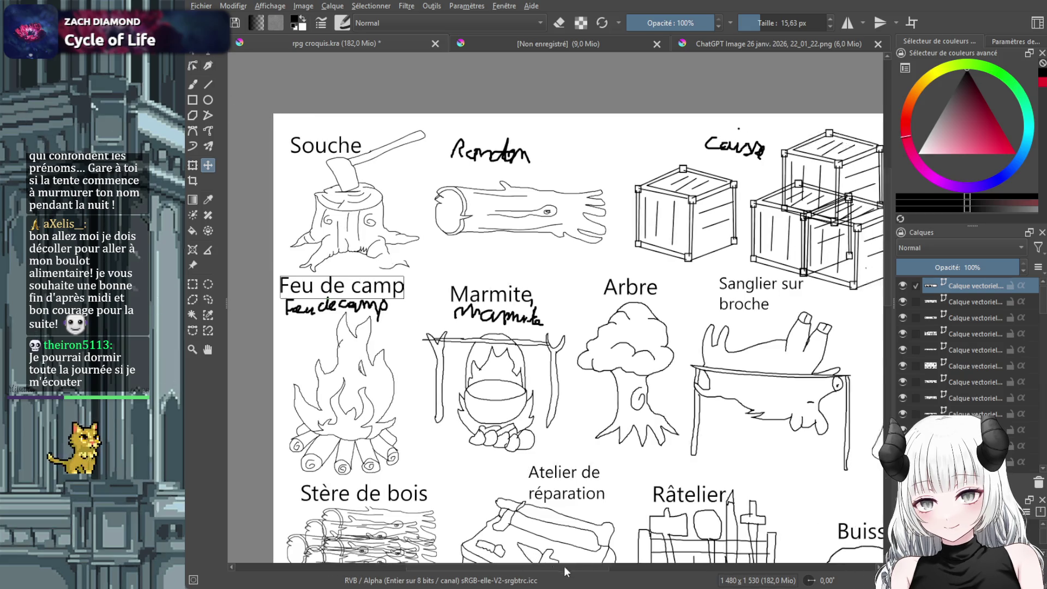
scroll(566, 572, right, 15)
click(198, 88)
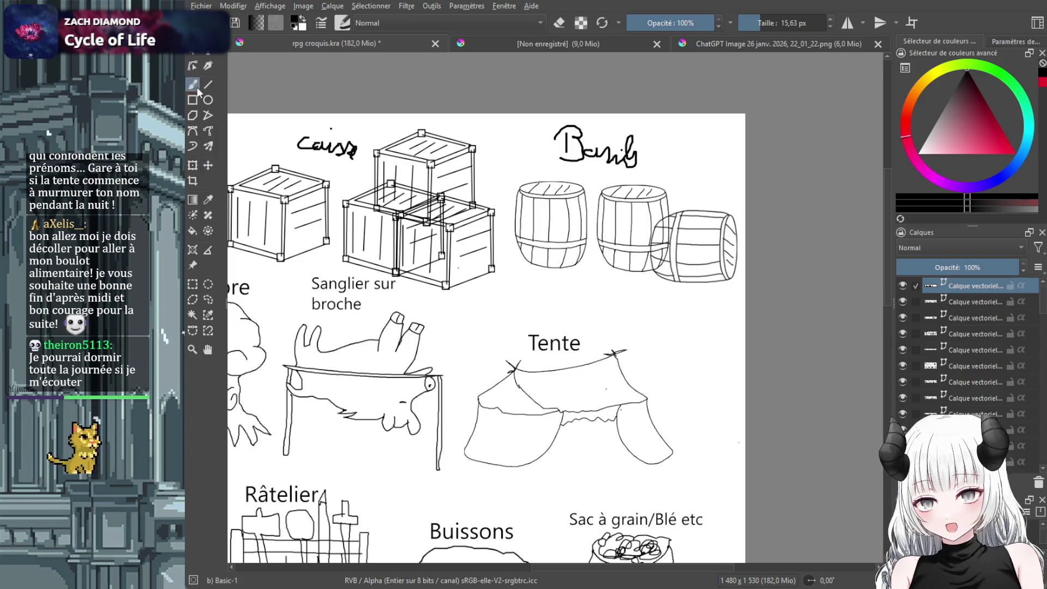
Select the barils layer and remove the stray scribble over the barrels label
scroll(960, 382, down, 1)
click(957, 384)
drag(551, 141, 650, 168)
key(e)
mouse_move(579, 150)
mouse_down()
mouse_move(651, 168)
mouse_move(562, 152)
mouse_up()
key(ctrl+z)
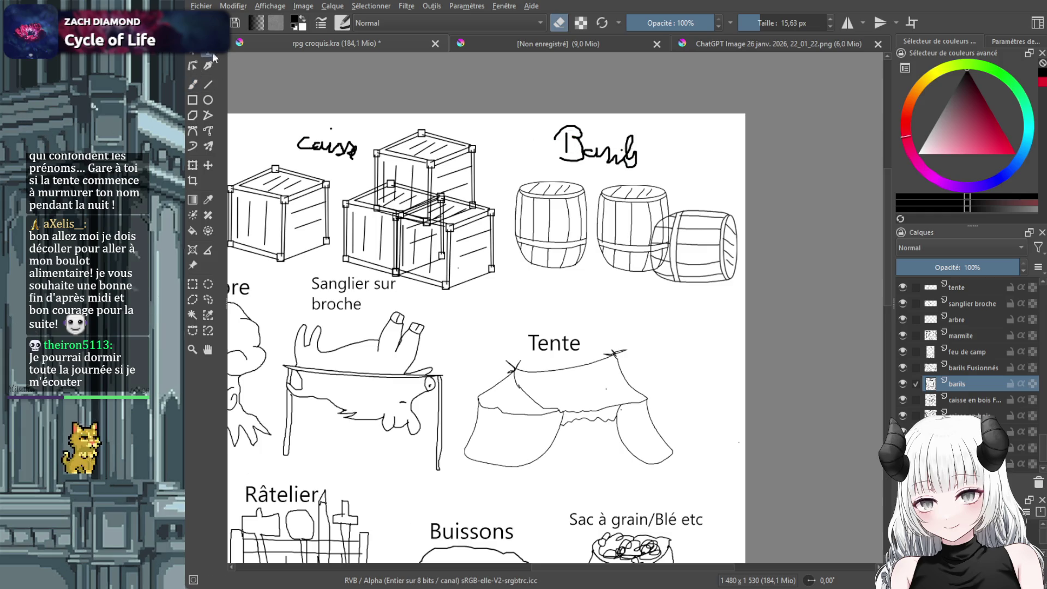
Add a typed 'Barils' text right of the handwritten 'Baril'
click(640, 129)
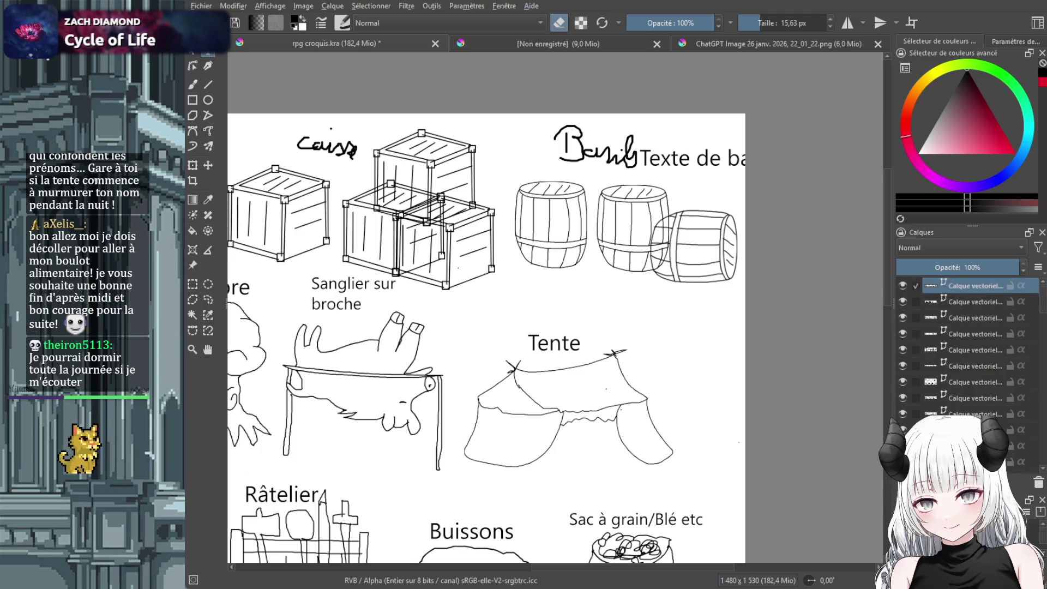
text(Barils)
key(Escape)
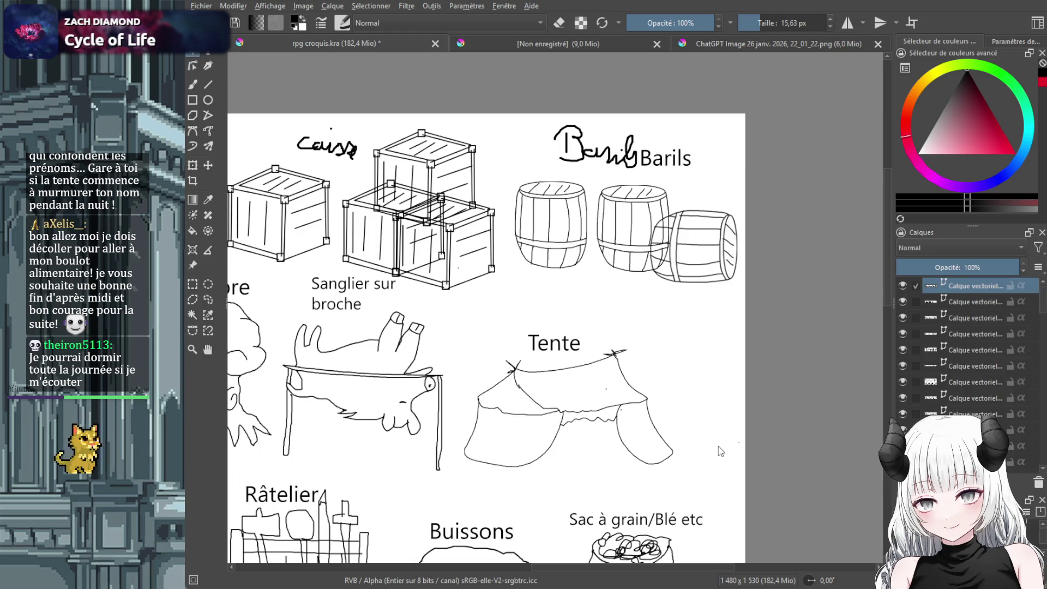
drag(692, 568, 610, 566)
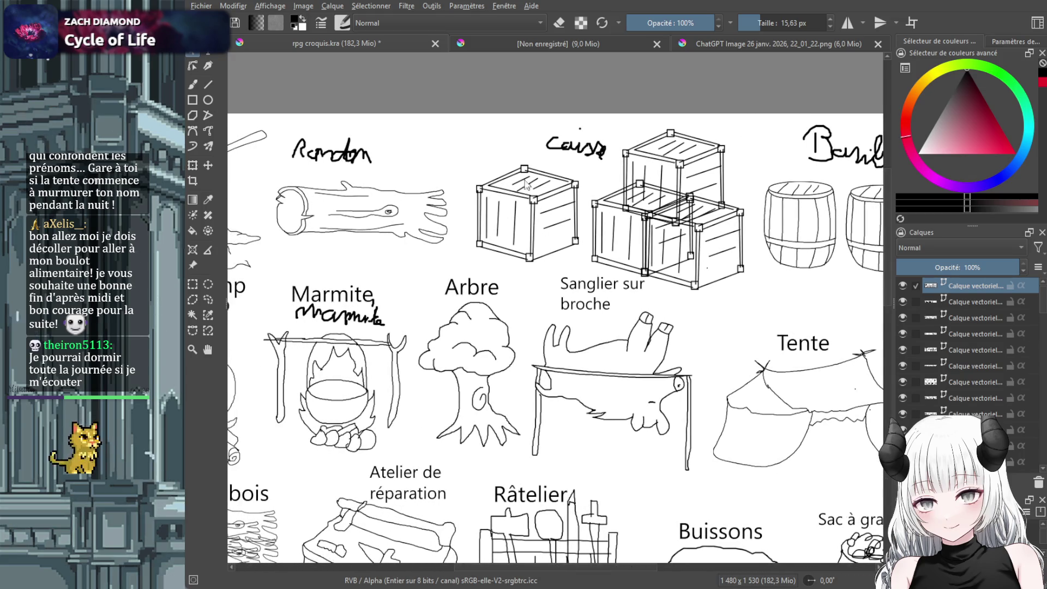
On the caisse en bois layer, draw a text box beside 'Caisse' holding a two-line 'Caisse en bois'
drag(446, 131, 546, 162)
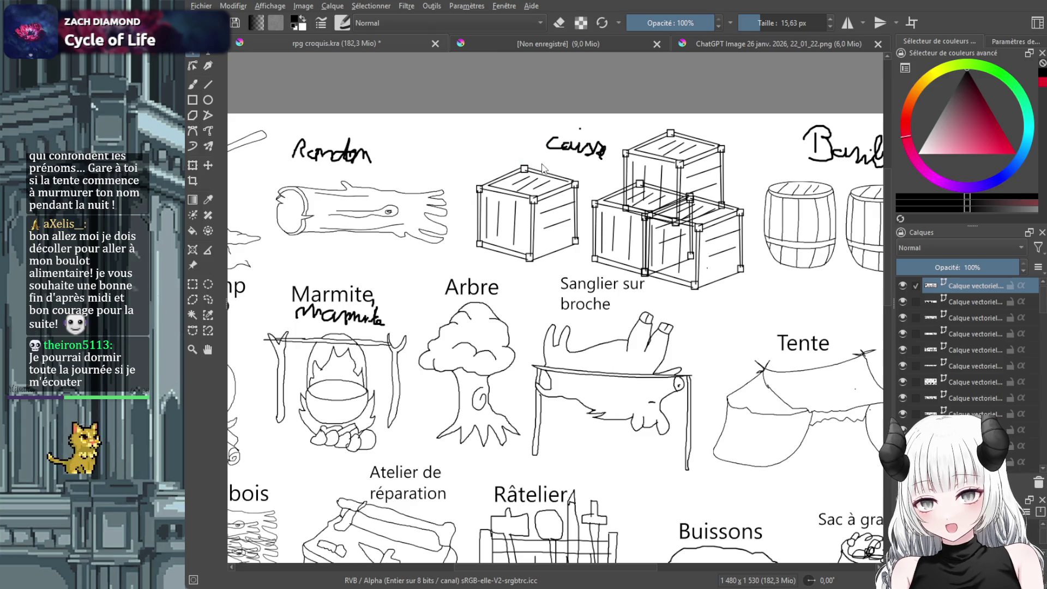
scroll(956, 378, down, 5)
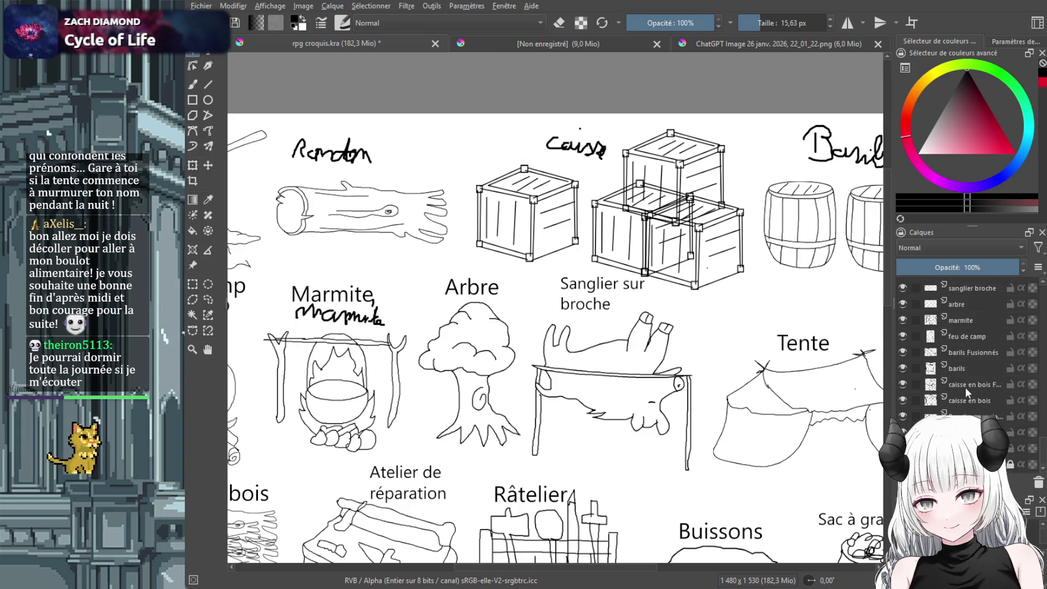
click(978, 400)
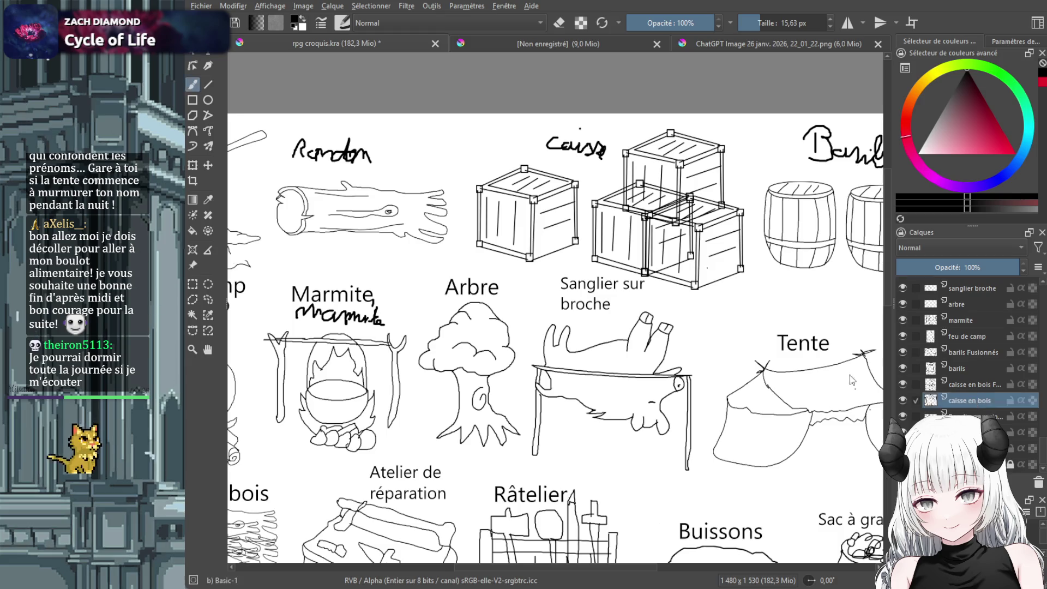
click(206, 50)
drag(441, 116, 533, 164)
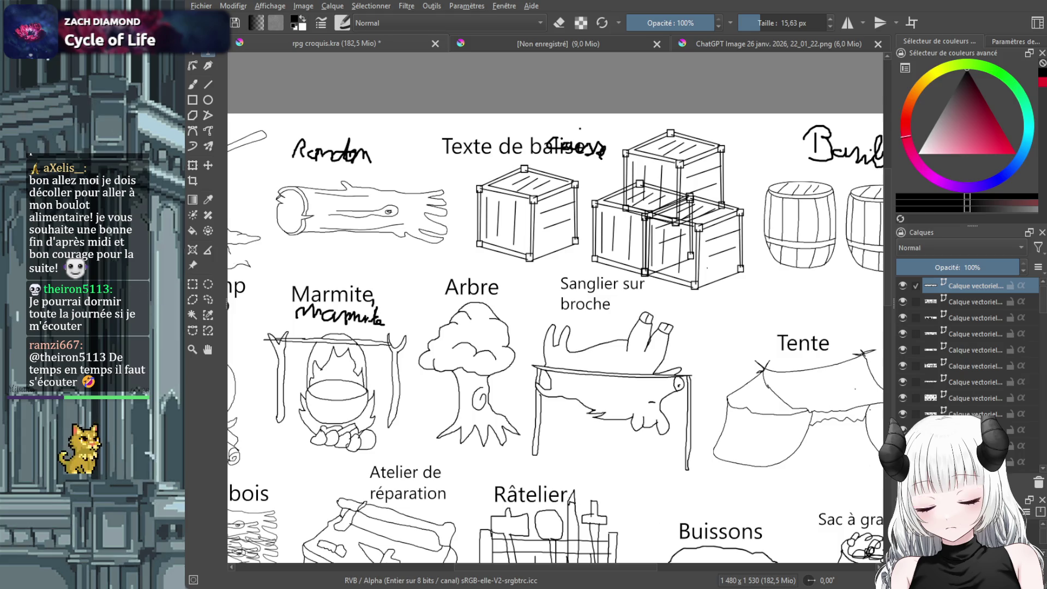
key(ctrl+s)
text(Caisse en bois)
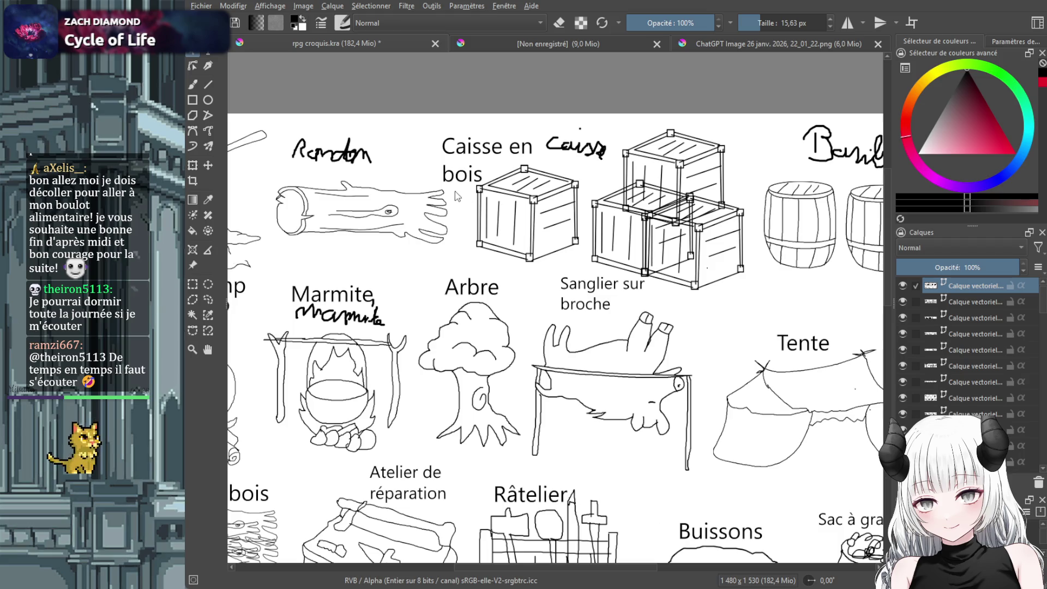
drag(556, 567, 490, 565)
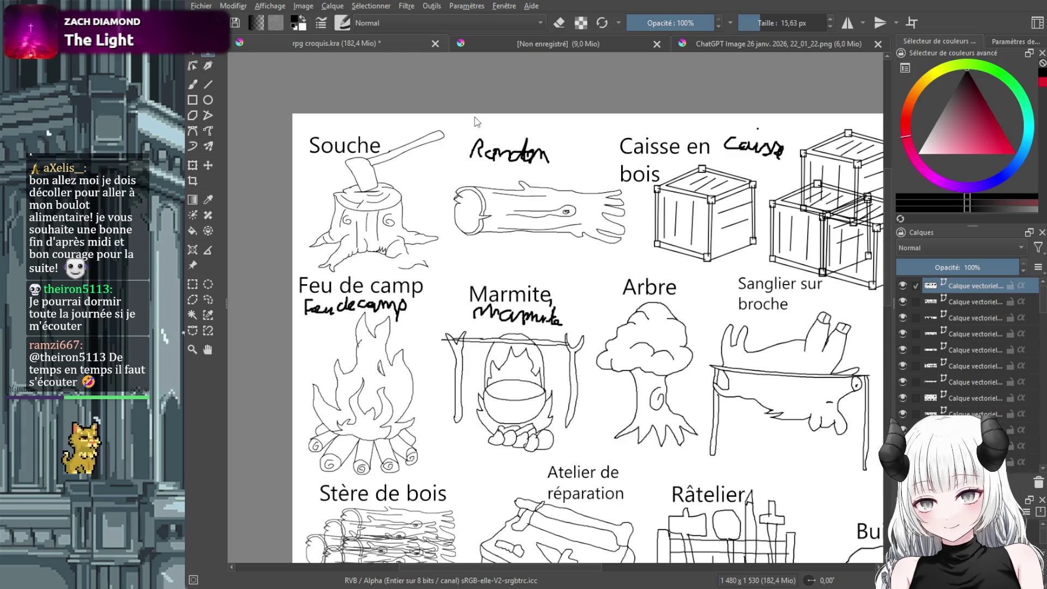
Try a 'Random de bois' text label over the log, then undo it entirely
drag(474, 130, 595, 158)
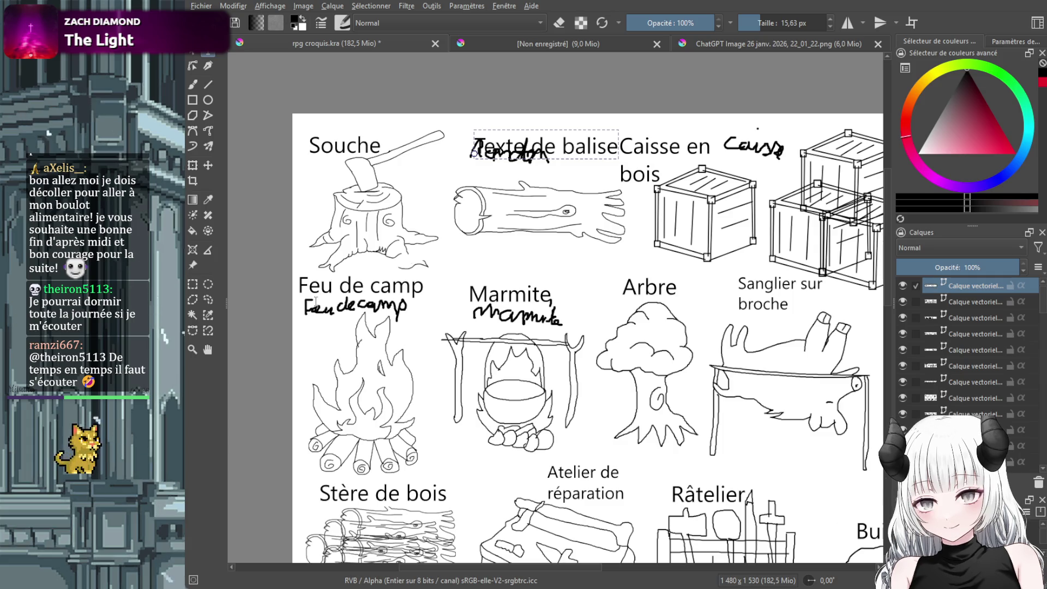
text(Random de bois)
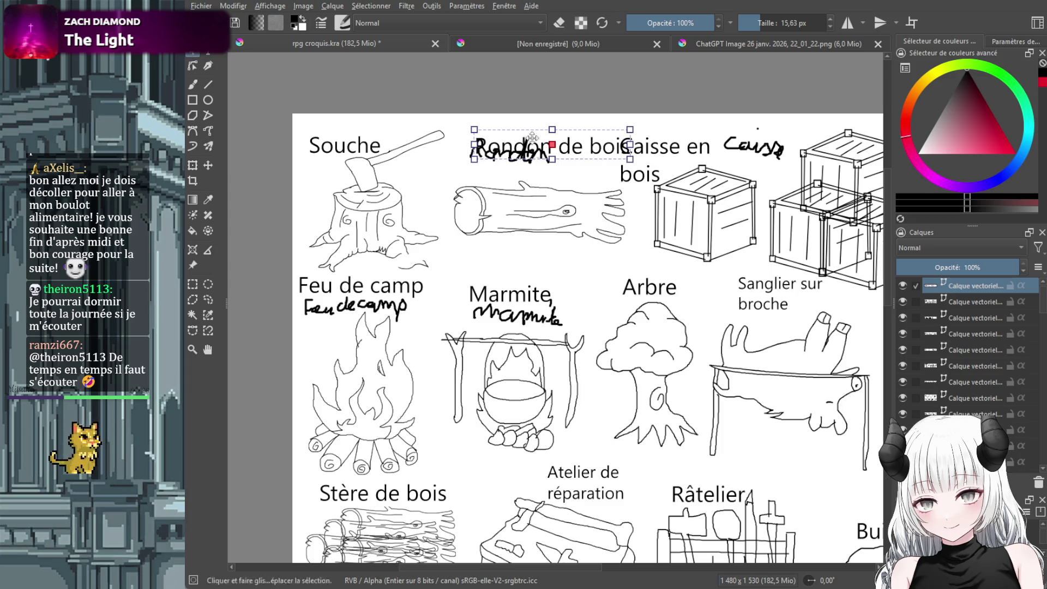
click(208, 166)
mouse_move(585, 146)
mouse_down()
mouse_move(569, 132)
mouse_move(586, 148)
mouse_up()
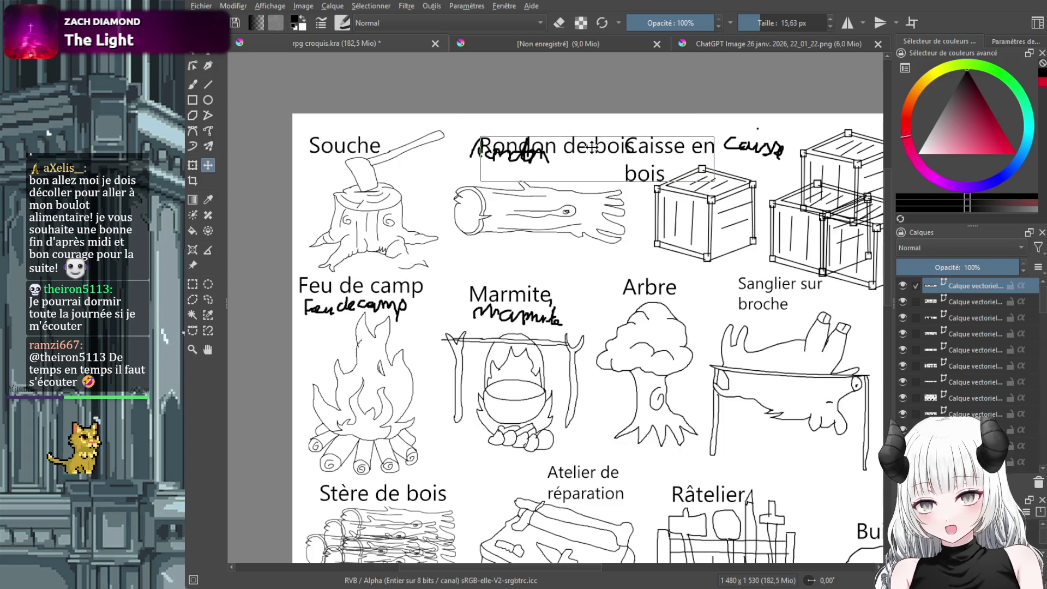
key(ctrl+z)
key(ctrl+z)
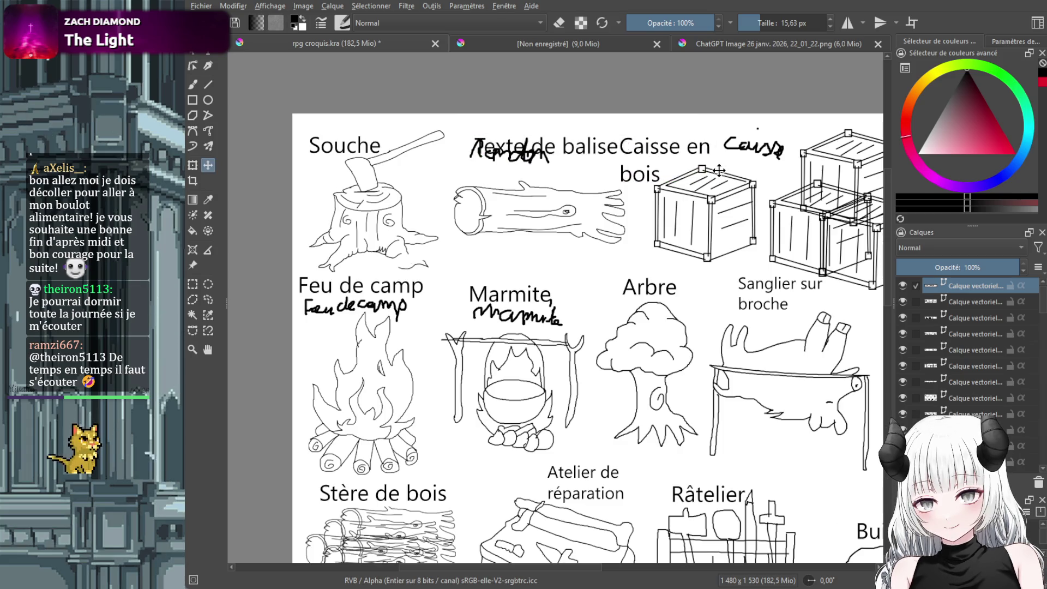
key(ctrl+z)
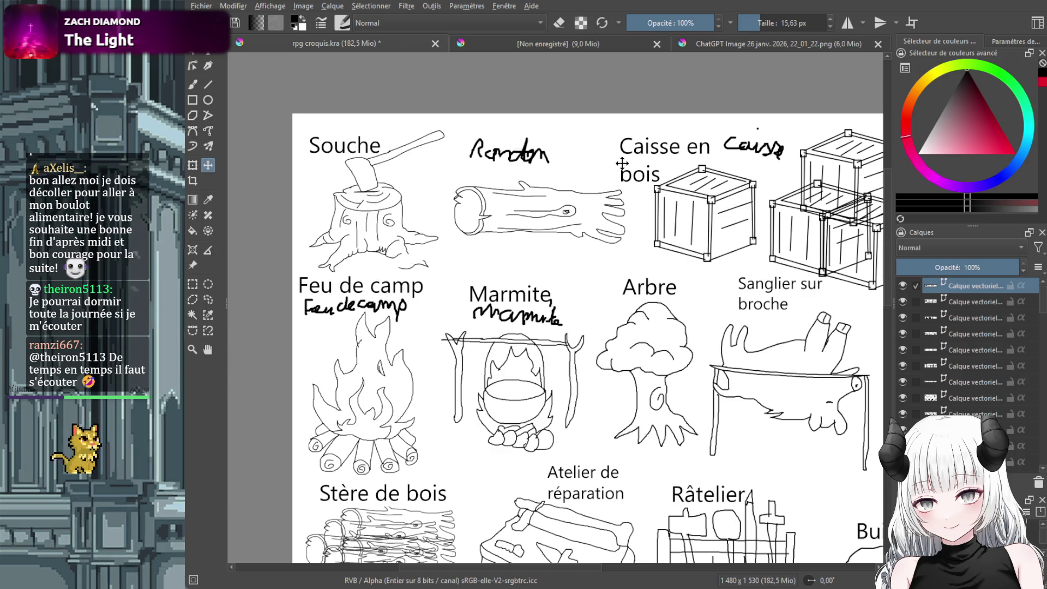
Type 'Rondon' in a new text box and position it by the log's handwritten label
click(208, 54)
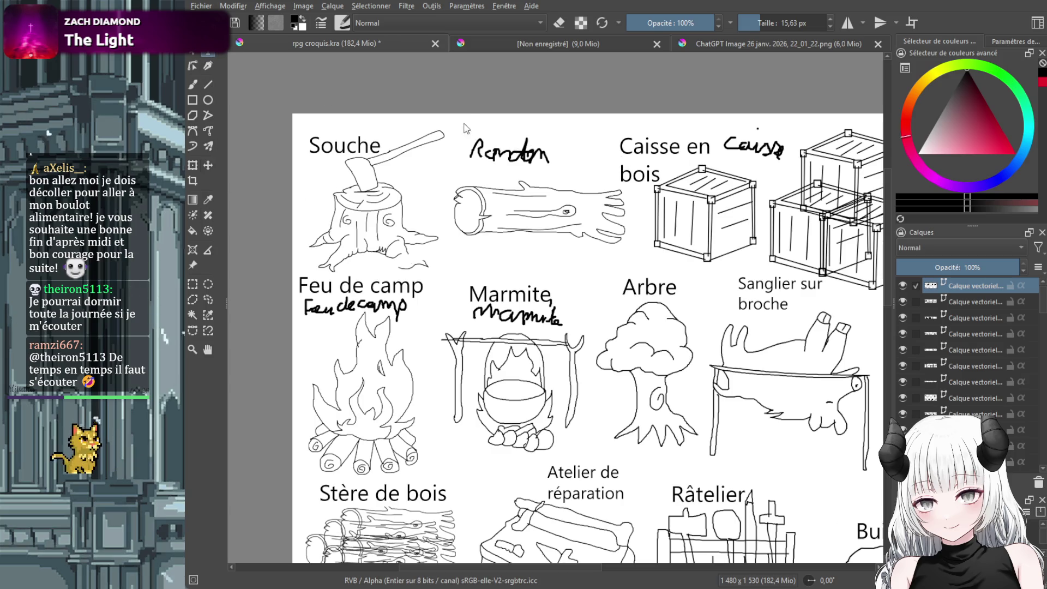
mouse_move(448, 114)
mouse_down()
mouse_move(539, 149)
mouse_move(571, 141)
mouse_move(551, 145)
mouse_up()
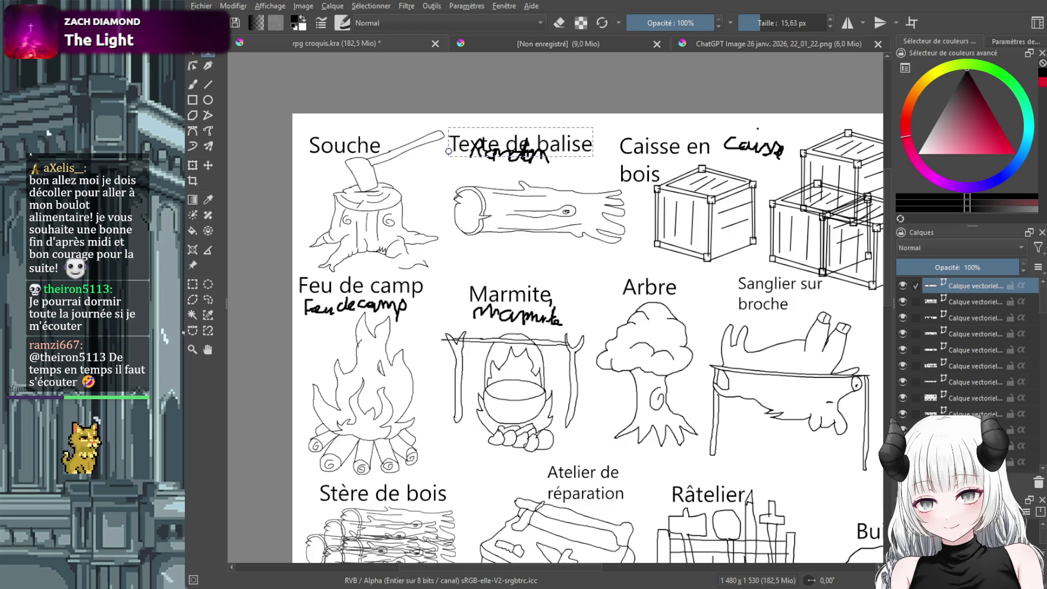
text(Rondon)
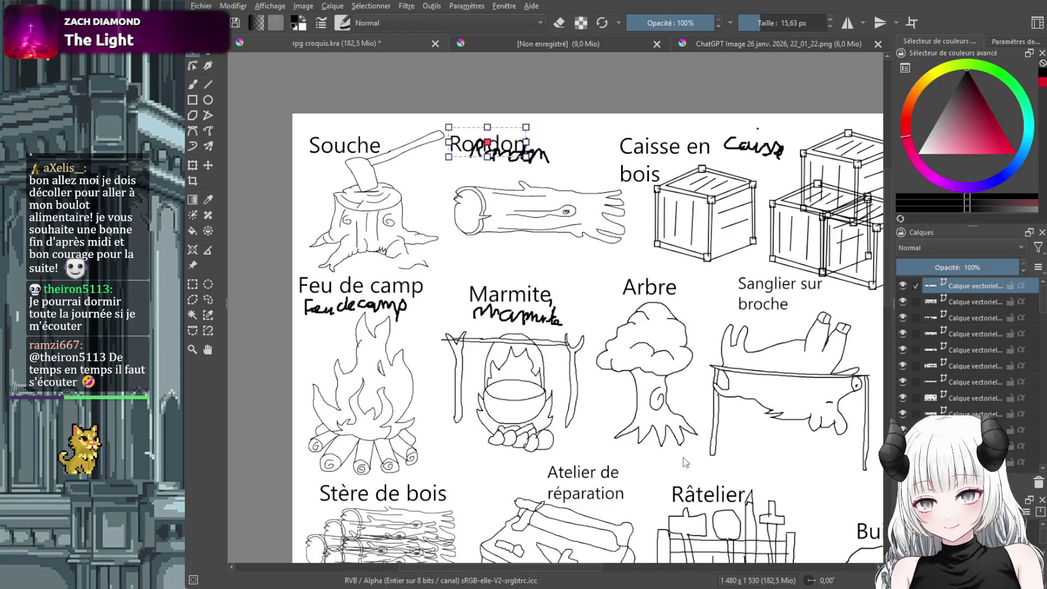
mouse_move(506, 141)
mouse_down()
mouse_move(529, 130)
mouse_move(585, 170)
mouse_move(554, 170)
mouse_up()
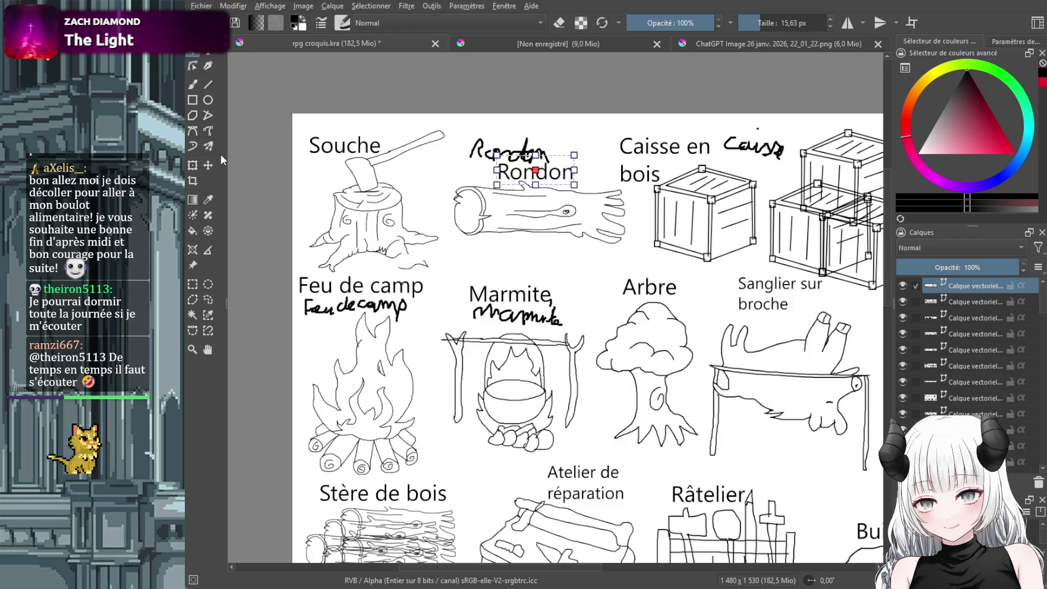
scroll(645, 277, down, 3)
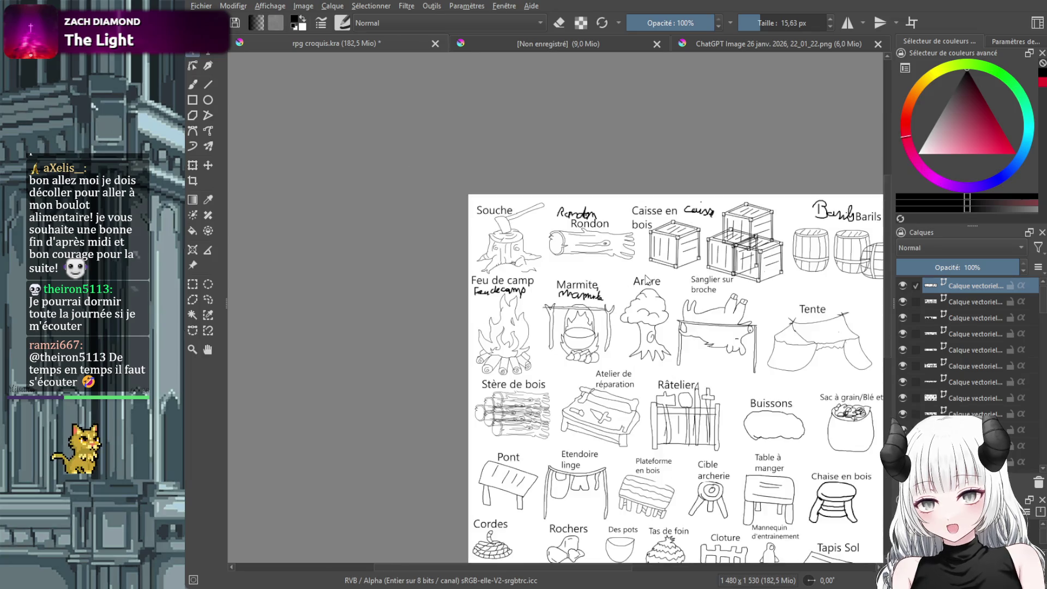
Zoom in, pick the freehand brush, and add a paint layer named 'Rangement a chevaux' for the horse storage
drag(606, 566, 670, 577)
drag(885, 301, 889, 382)
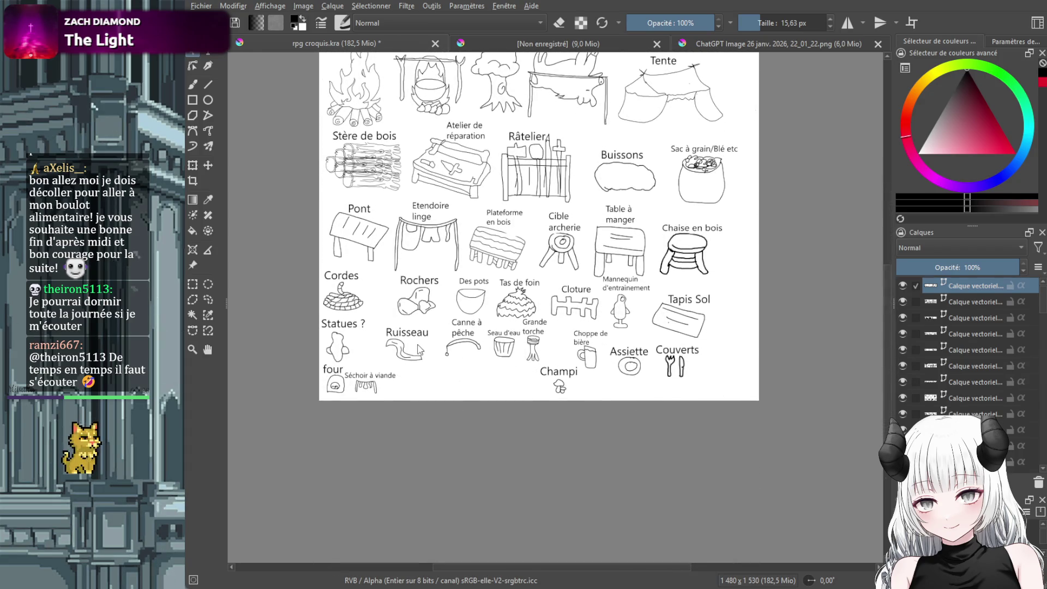
scroll(418, 375, up, 2)
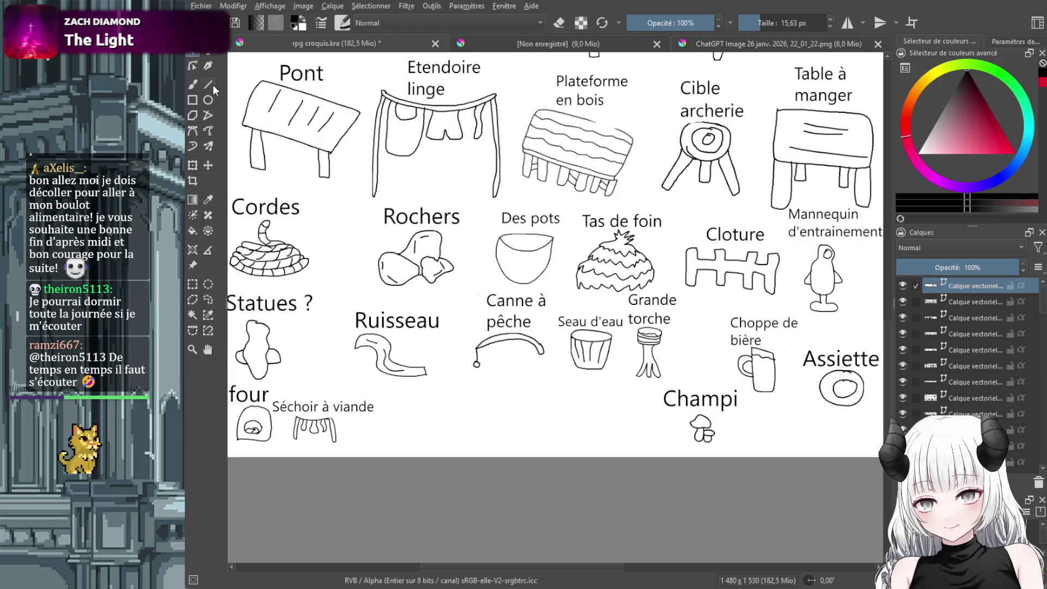
click(192, 84)
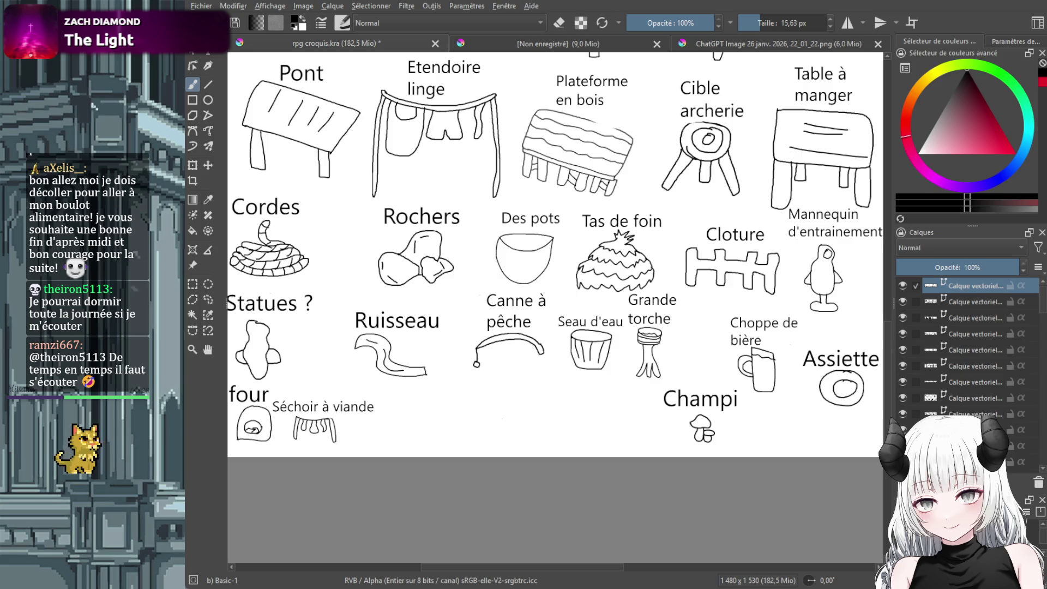
key(Insert)
double_click(960, 286)
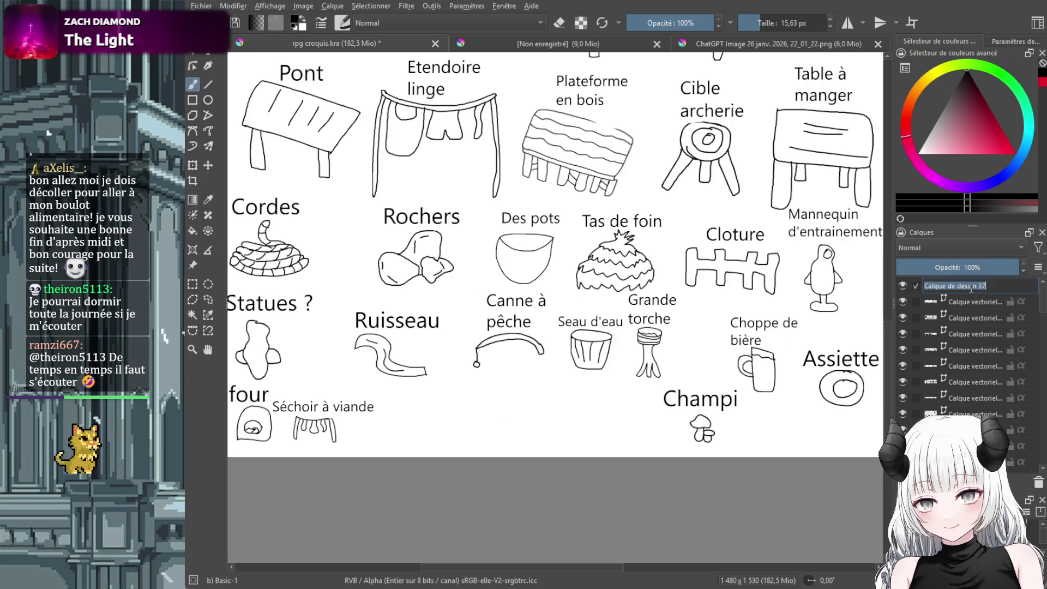
text(R)
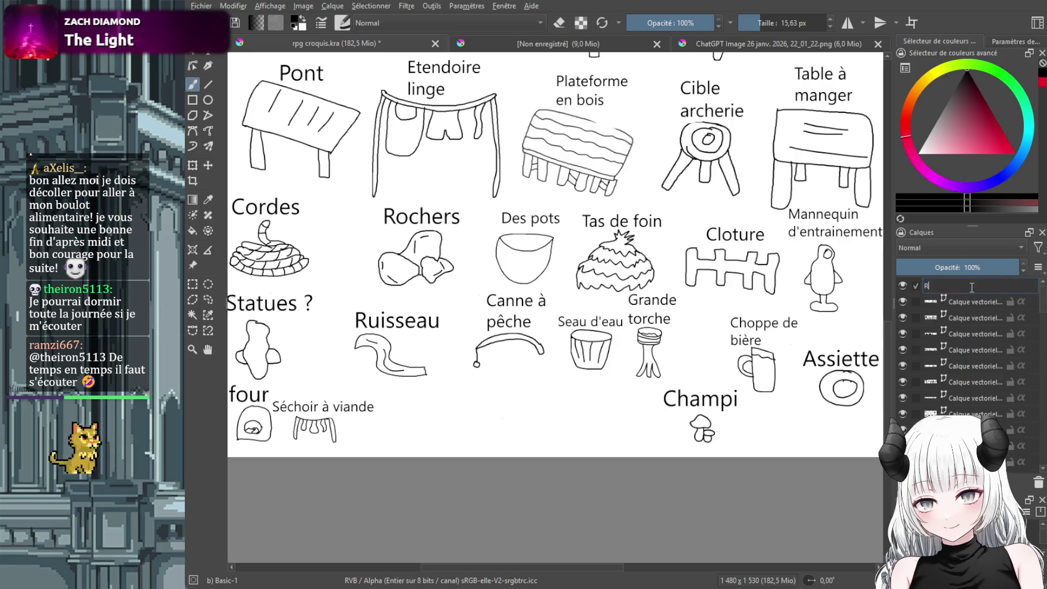
text(angement a chevaux)
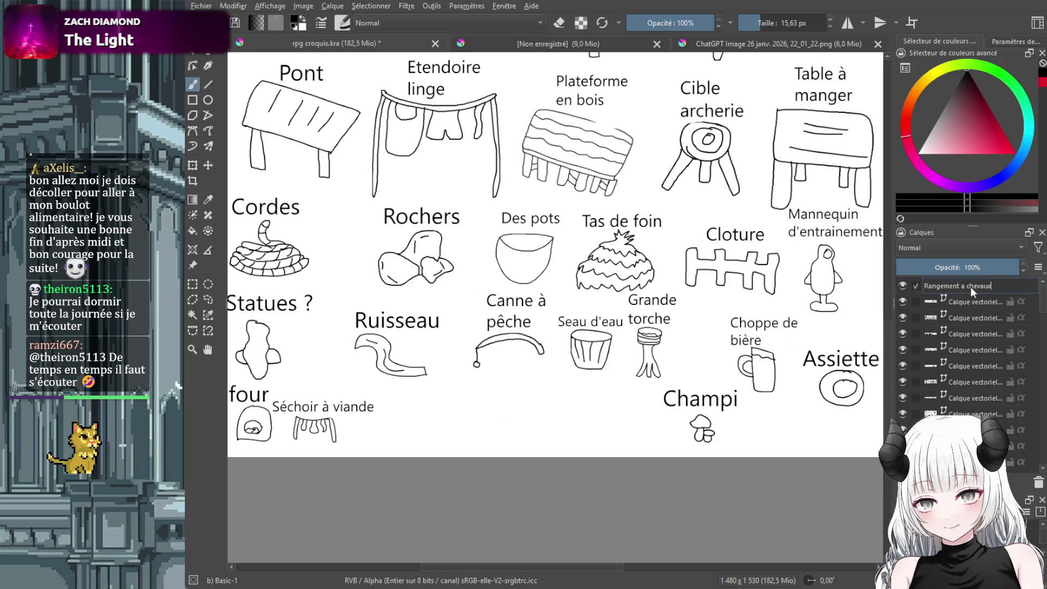
key(Return)
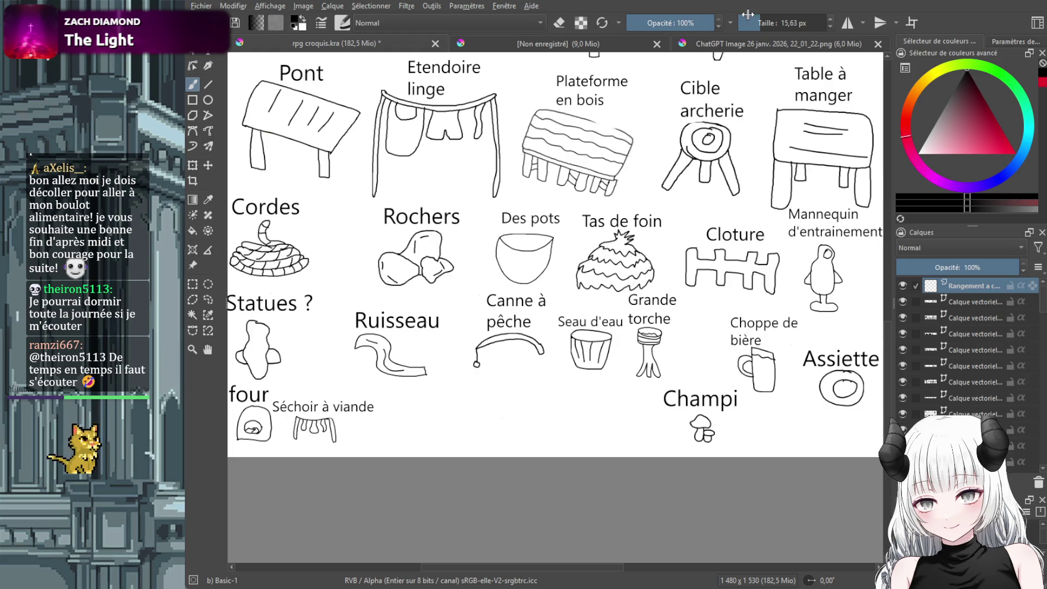
click(757, 25)
Thin the brush to about 2 px and sketch the box-shaped horse storage crate
drag(757, 25, 750, 26)
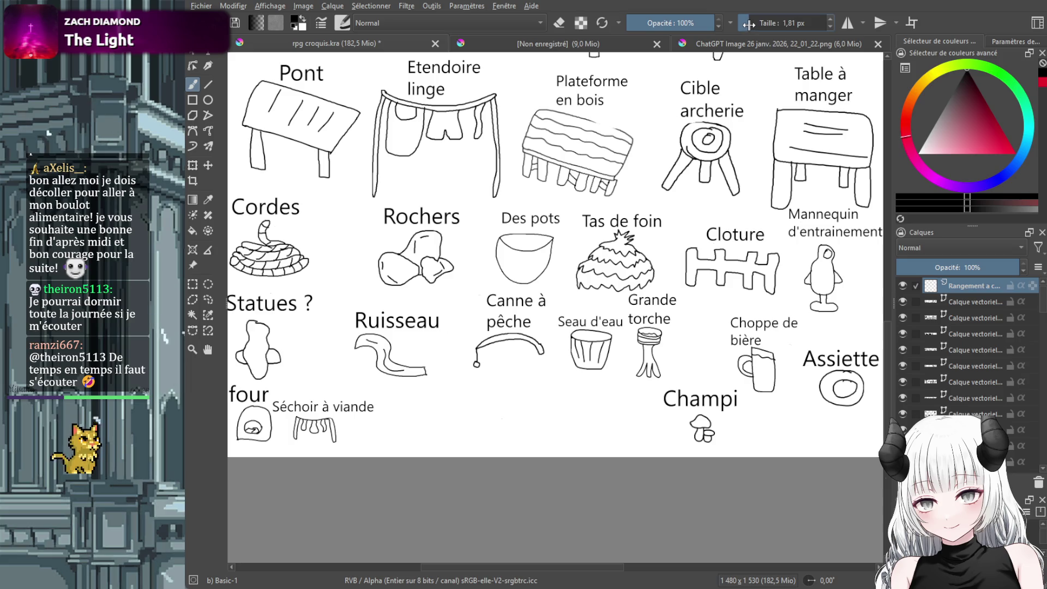
key(e)
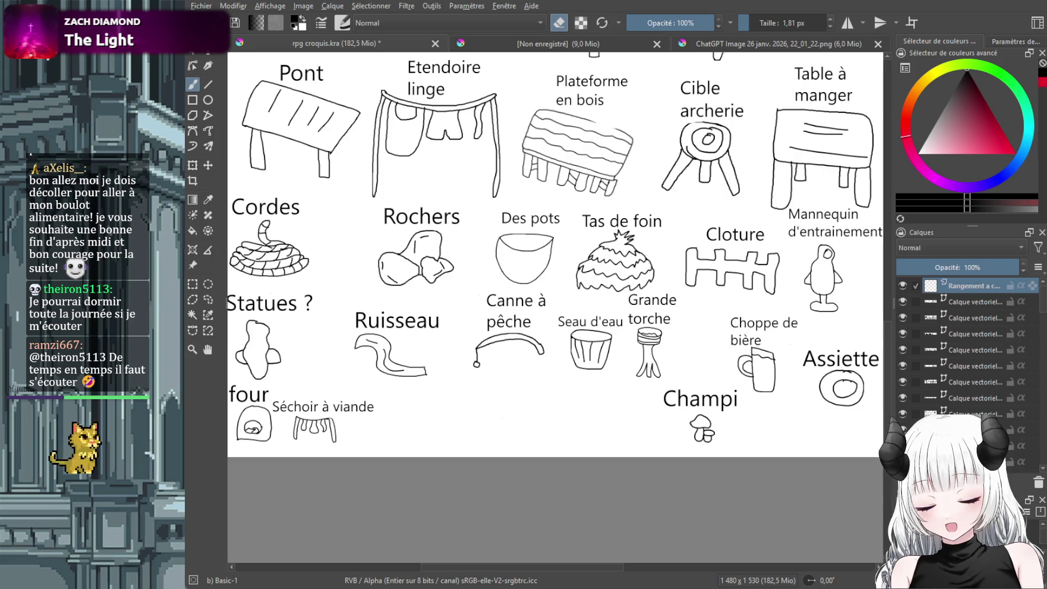
scroll(519, 367, up, 3)
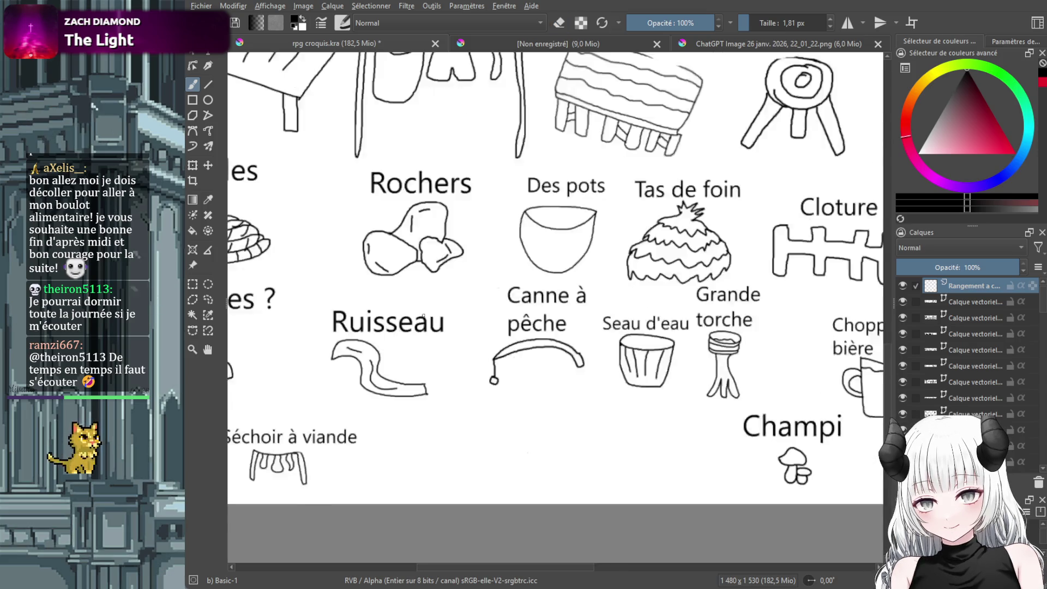
scroll(518, 367, left, 2)
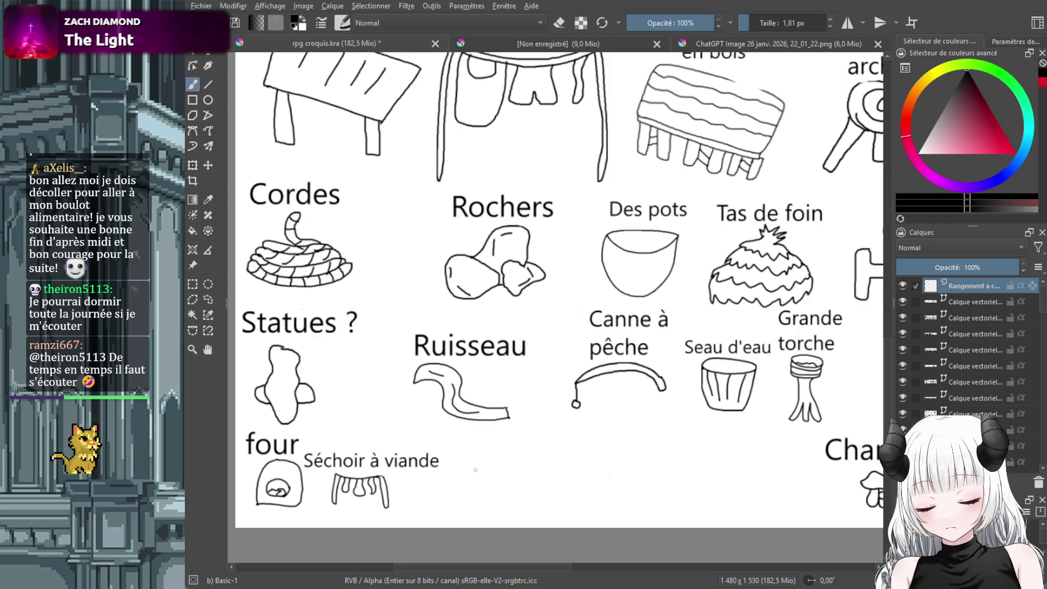
mouse_move(506, 450)
mouse_down()
mouse_move(464, 472)
mouse_move(476, 509)
mouse_move(519, 515)
mouse_move(554, 478)
mouse_move(508, 450)
mouse_up()
drag(443, 490, 443, 522)
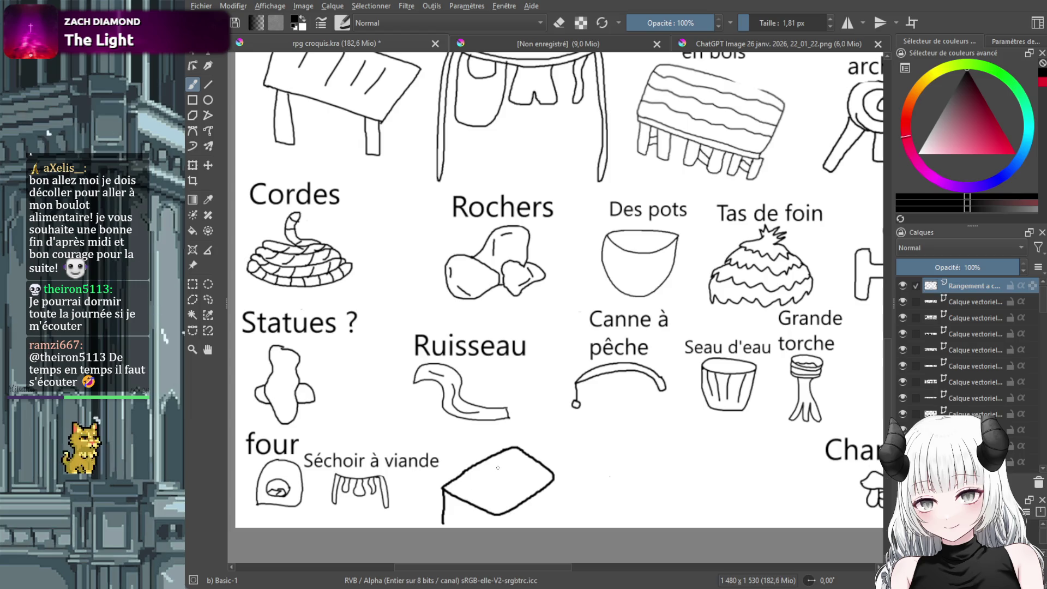
mouse_move(498, 468)
mouse_down()
mouse_move(532, 486)
mouse_move(469, 495)
mouse_move(508, 507)
mouse_move(519, 495)
mouse_move(544, 526)
mouse_up()
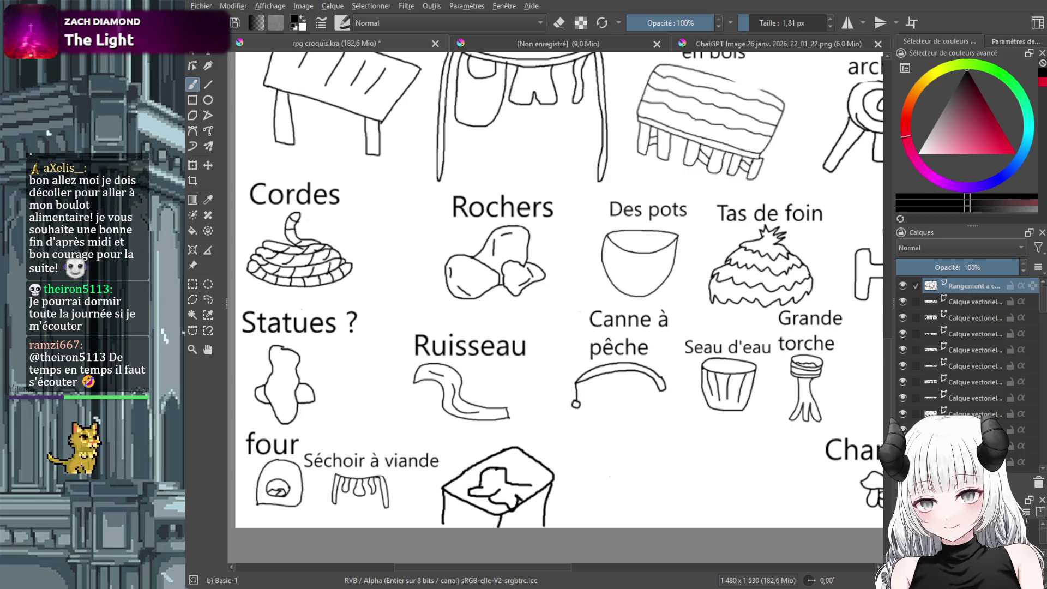
Shift the crate up-right, add its bottom edge, and scale it down
click(208, 166)
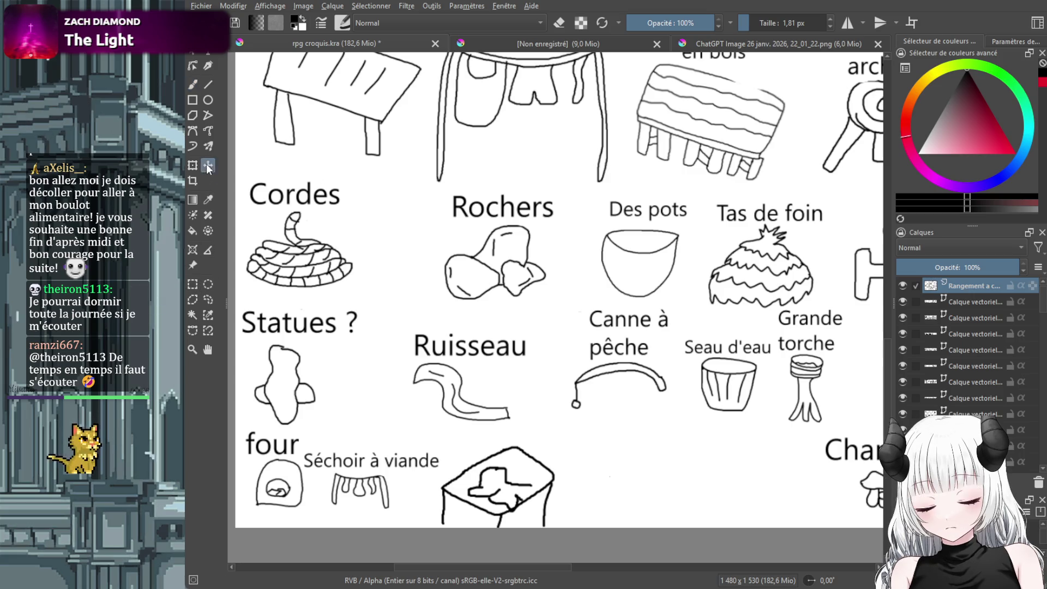
drag(497, 485, 521, 471)
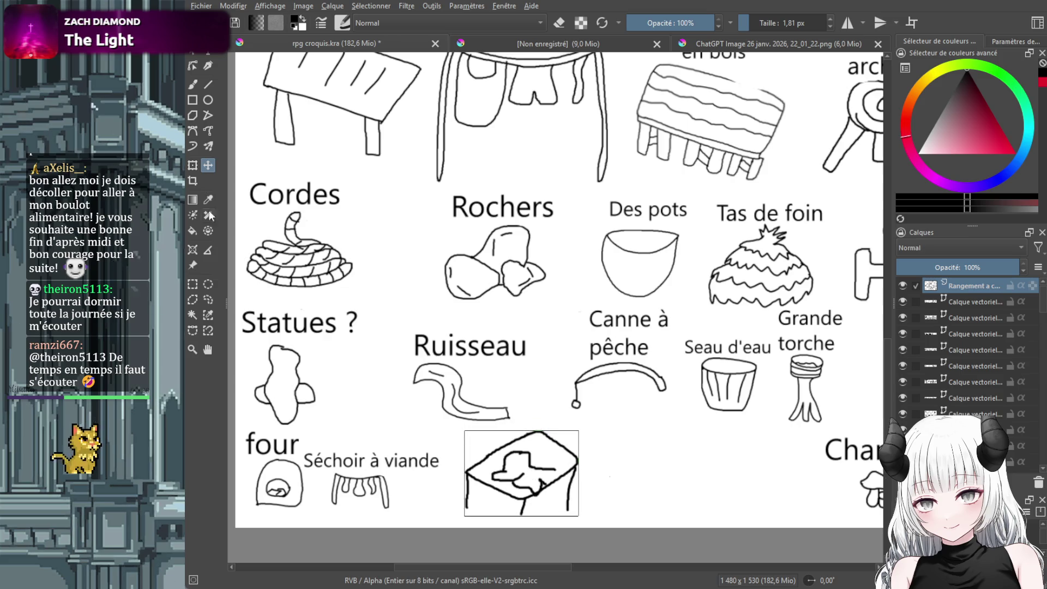
click(194, 85)
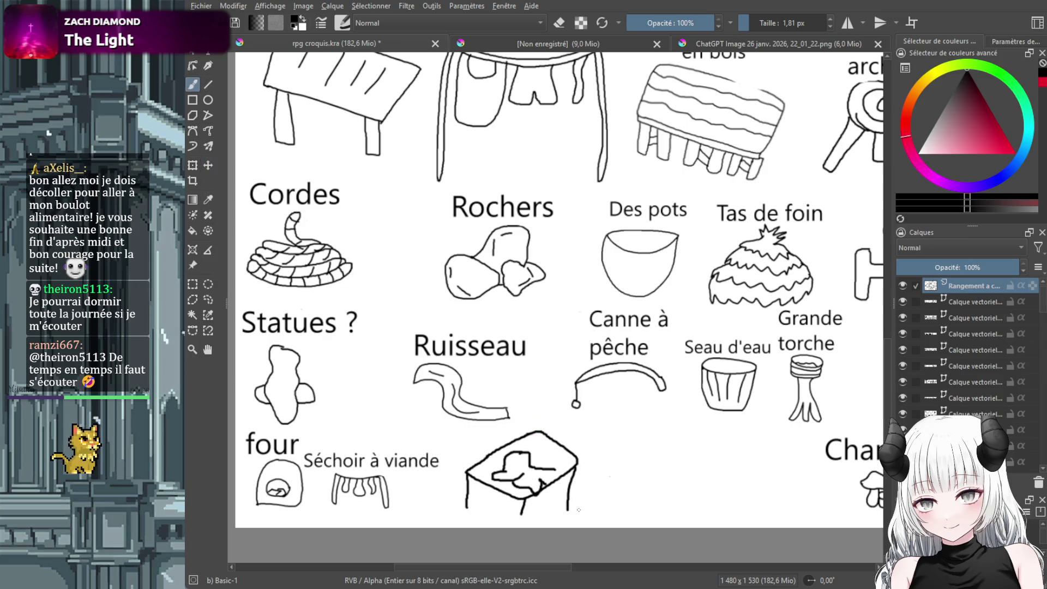
drag(564, 512, 466, 506)
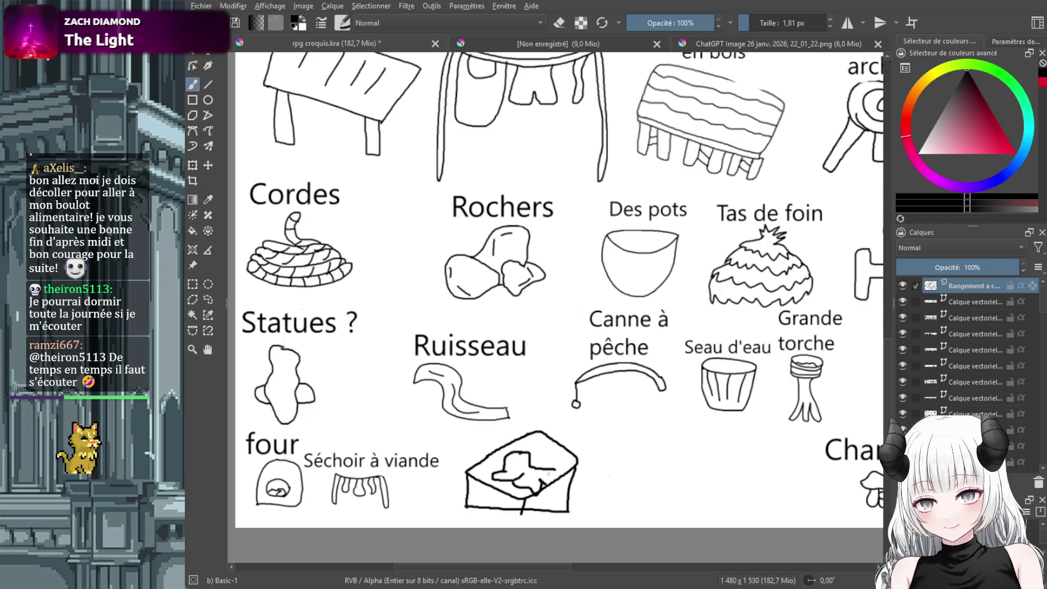
key(ctrl+t)
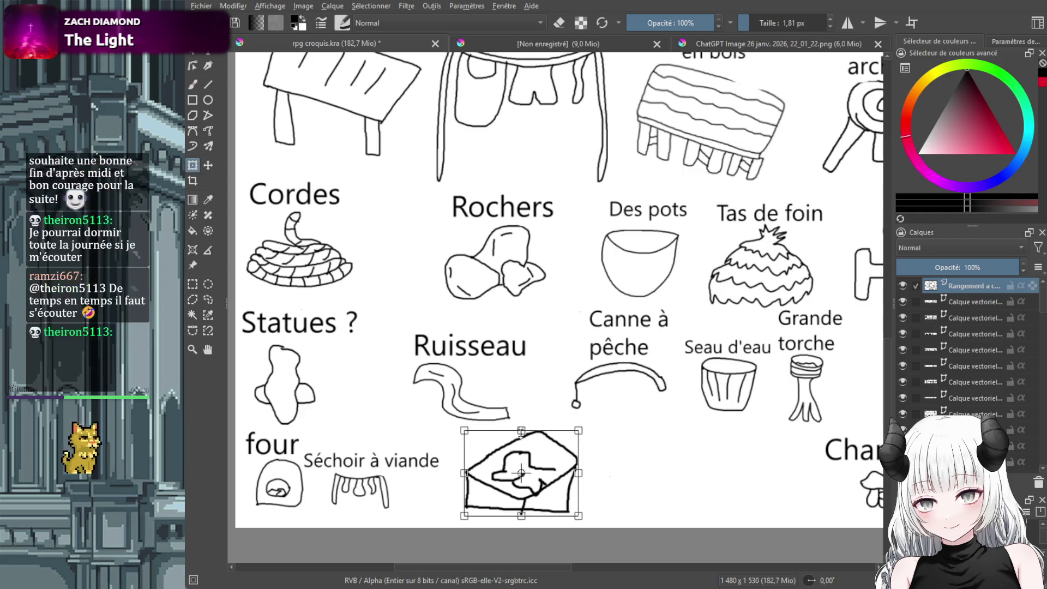
drag(578, 431, 536, 462)
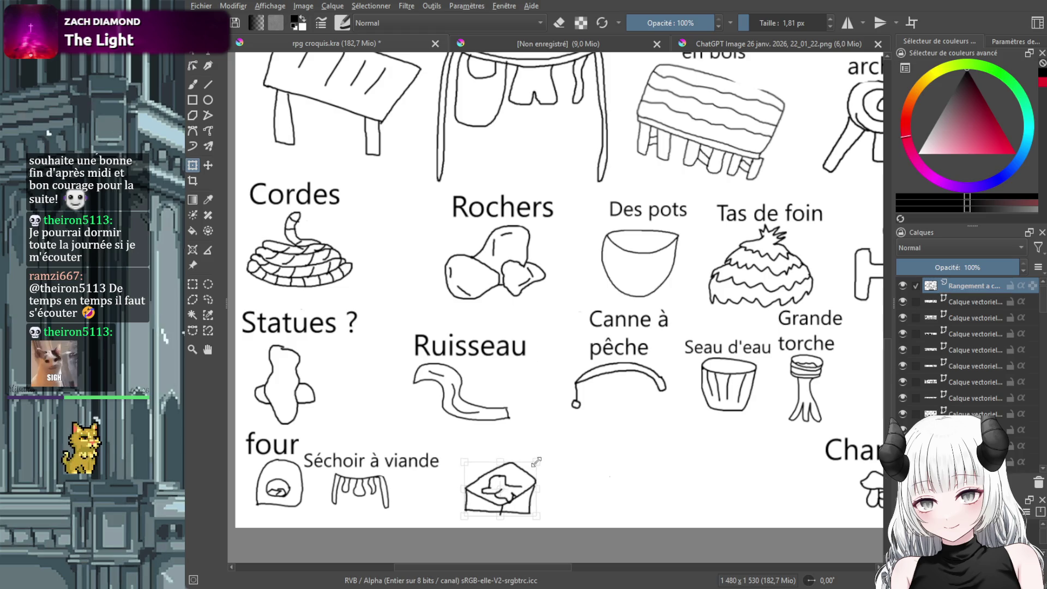
Tilt the crate slightly and add a 'Rangement cheval' text label near it
mouse_move(447, 425)
mouse_down()
mouse_move(382, 306)
mouse_move(315, 223)
mouse_up()
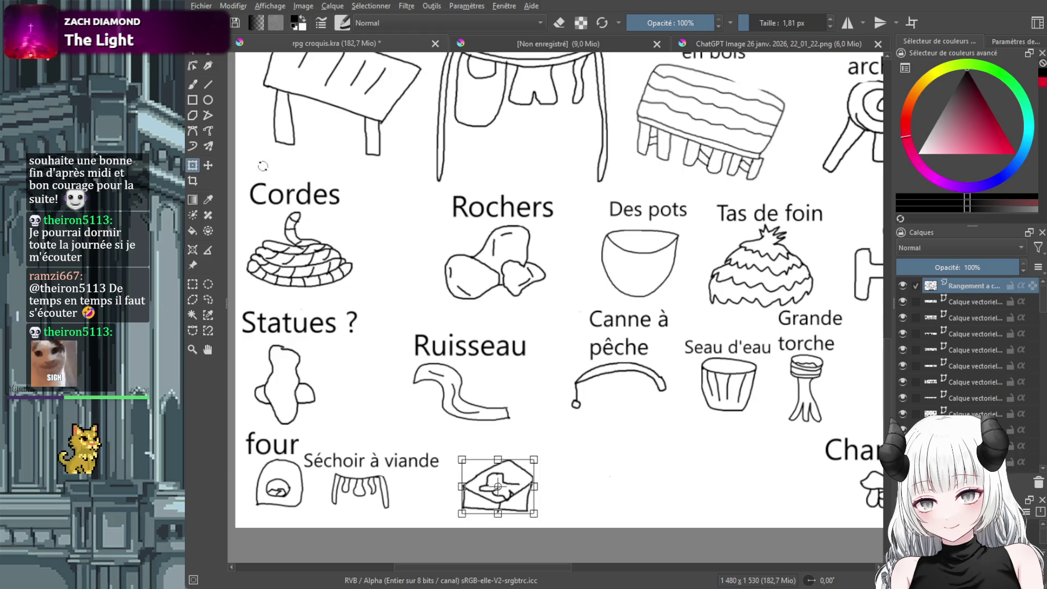
key(Return)
drag(445, 422, 570, 469)
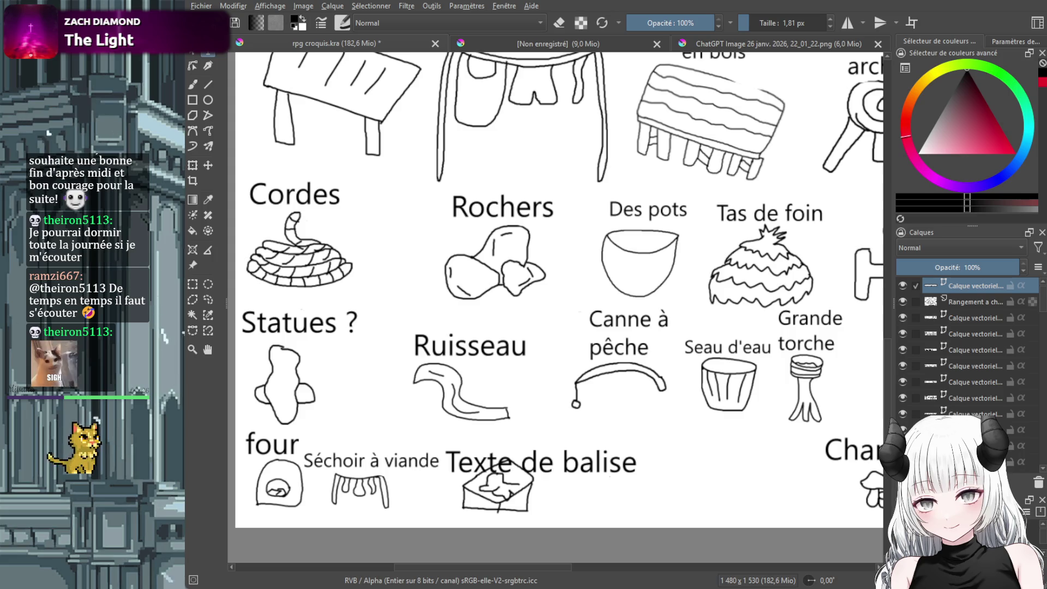
text(Rangement cheval)
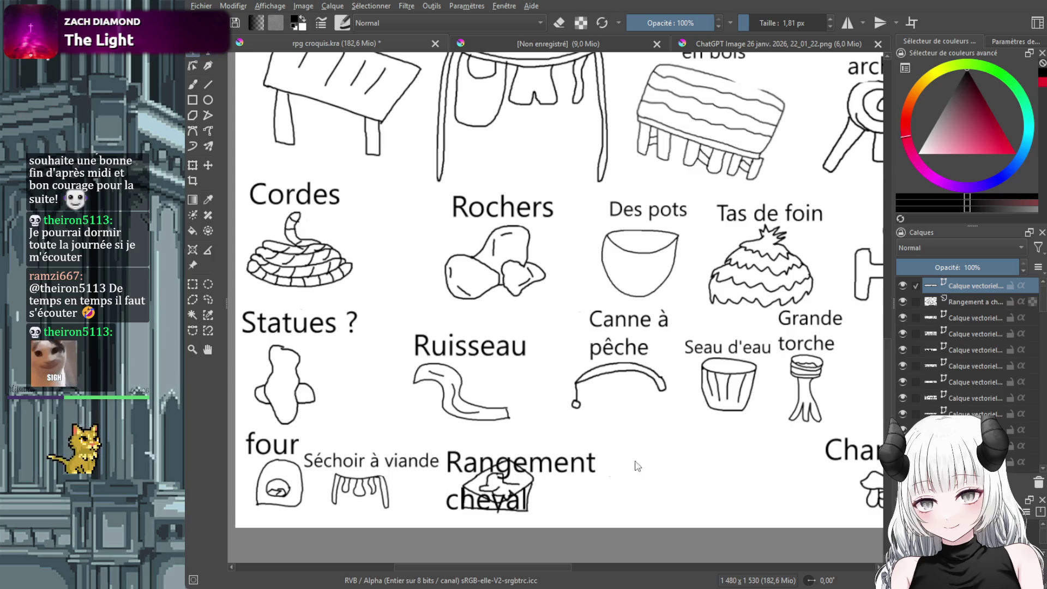
Scale the label down just above the crate, then add a new paint layer
click(208, 165)
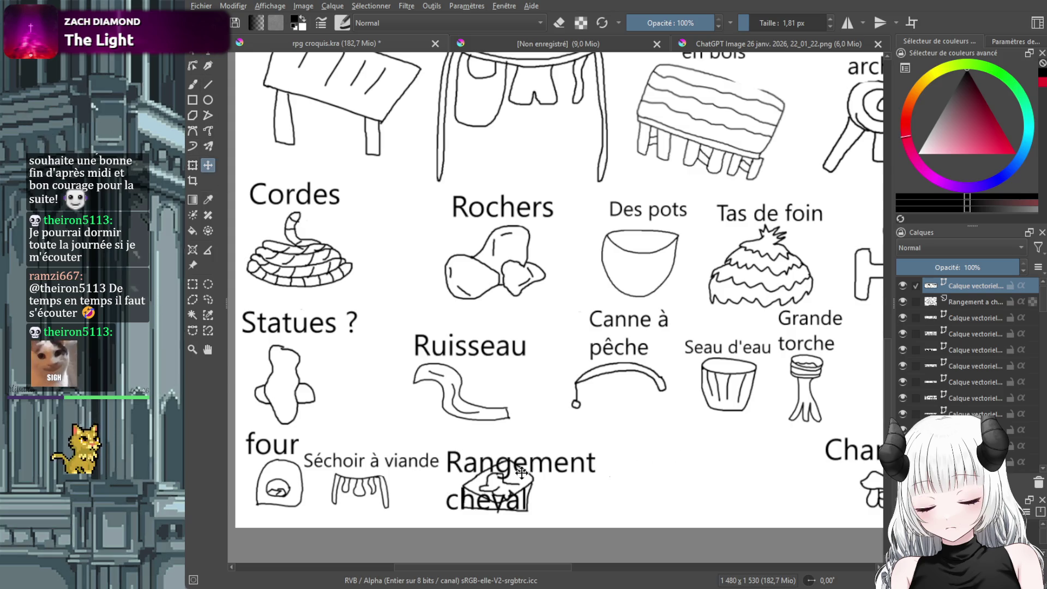
drag(520, 465, 527, 435)
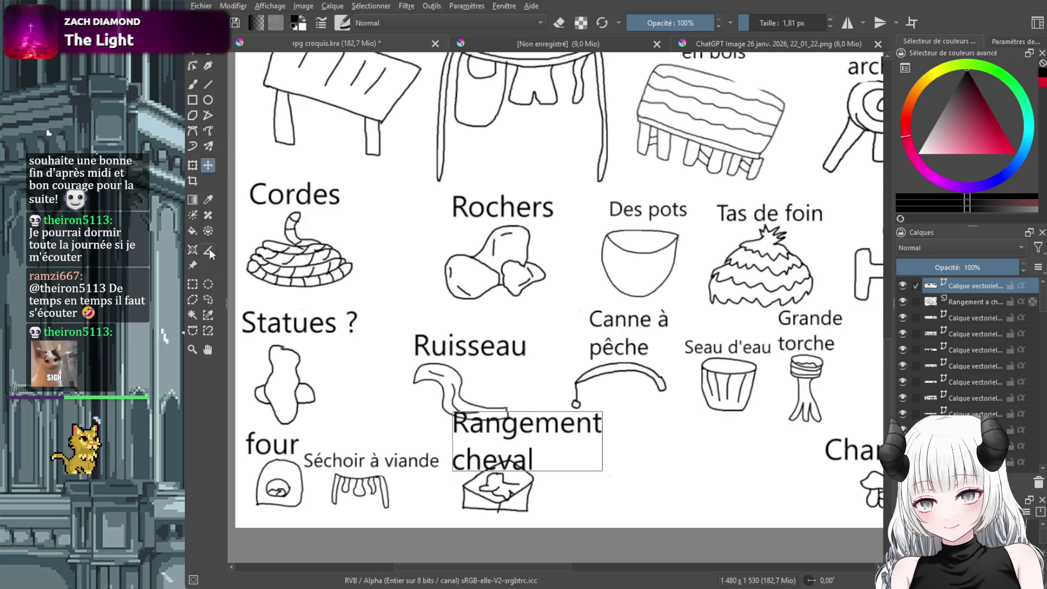
click(193, 166)
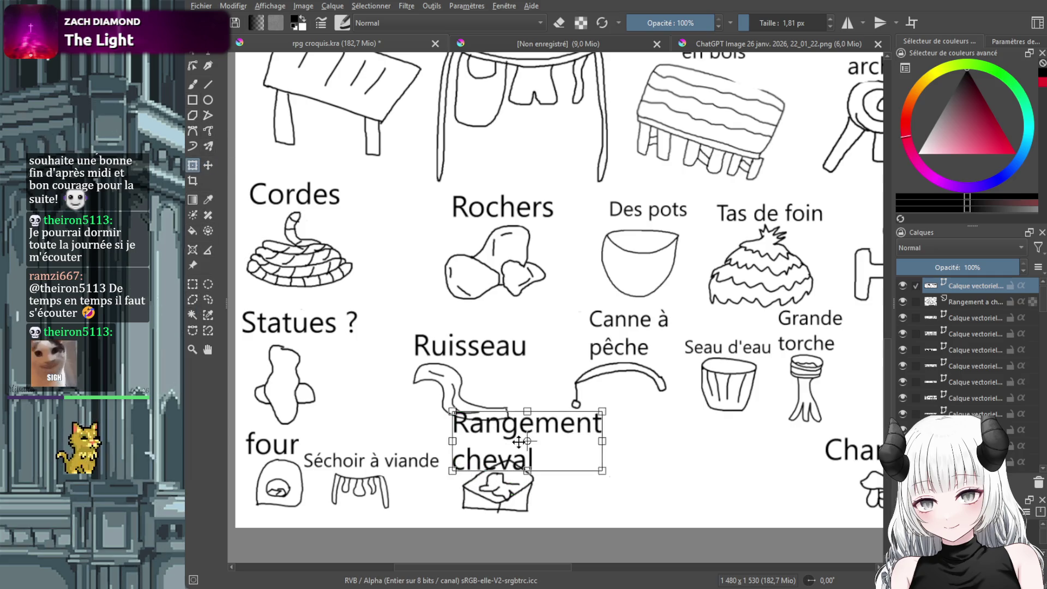
drag(446, 413, 509, 433)
drag(578, 450, 526, 439)
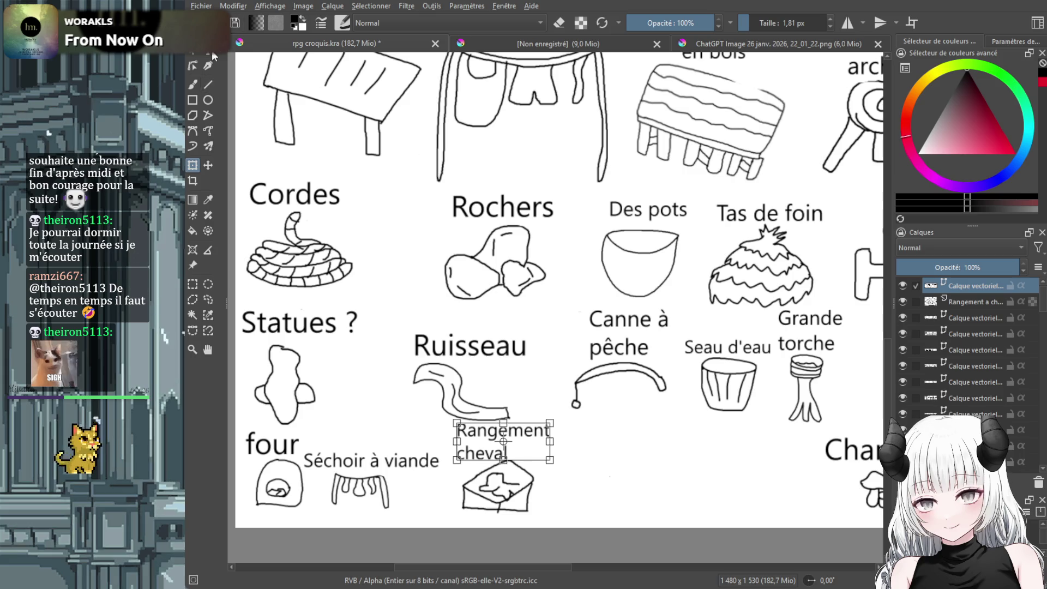
key(Insert)
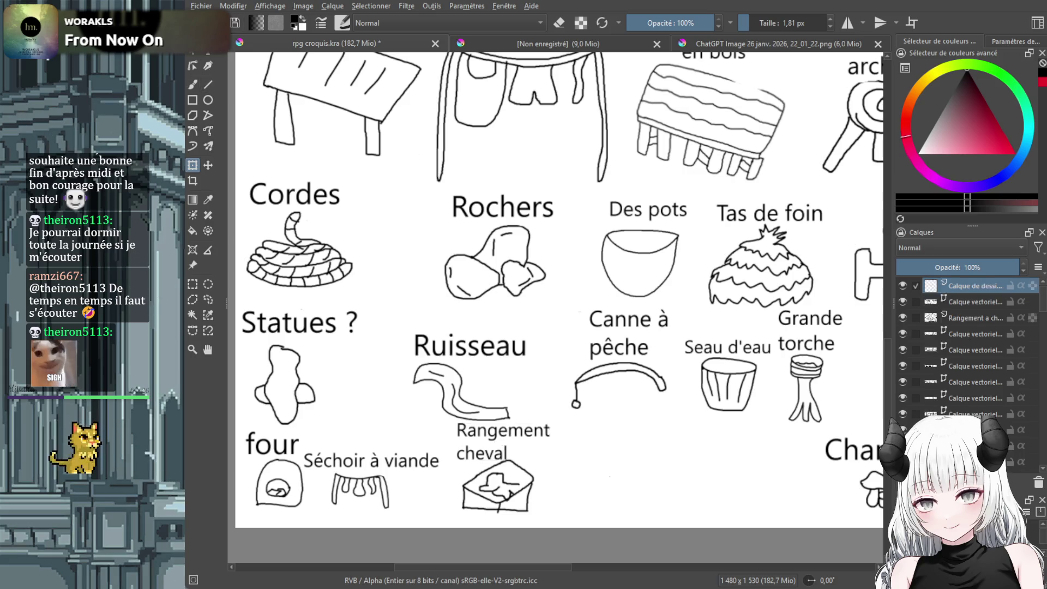
Name the new layer 'mangeoire', then extend the name with 'et a' for the trough
double_click(975, 285)
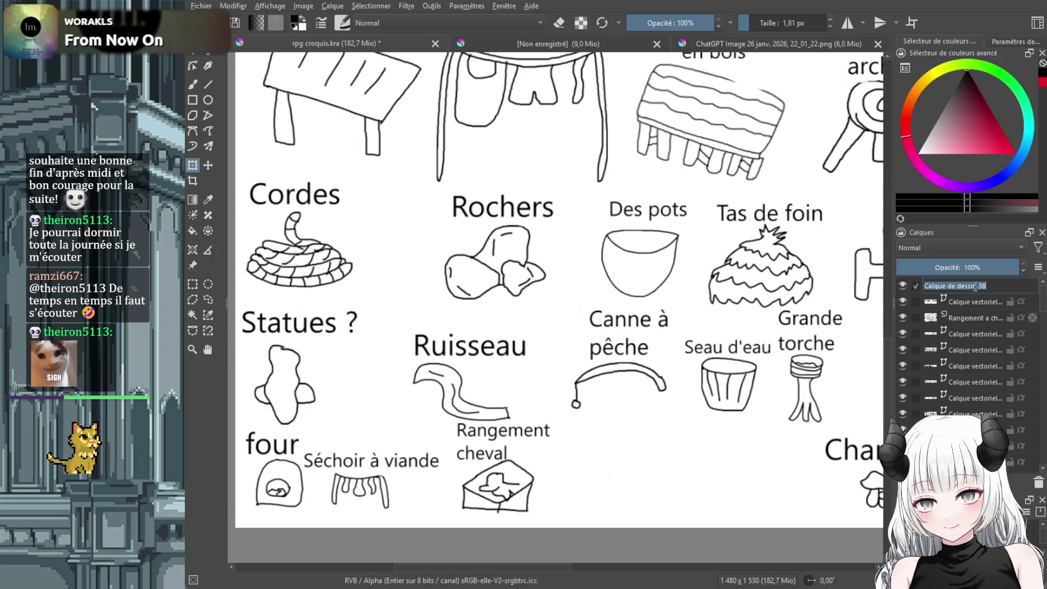
text(mangeo)
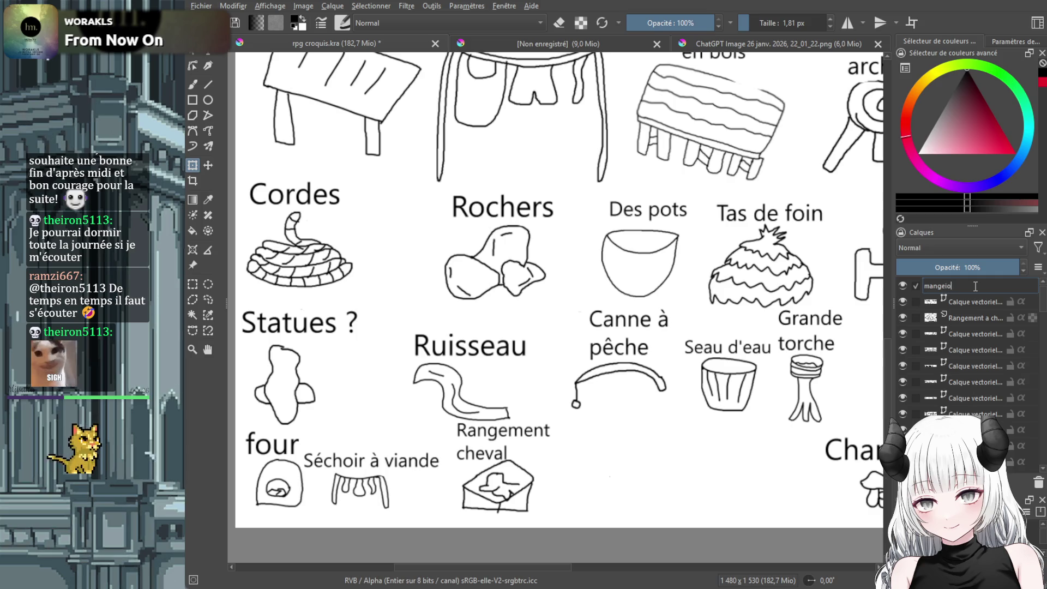
text(ire)
key(Return)
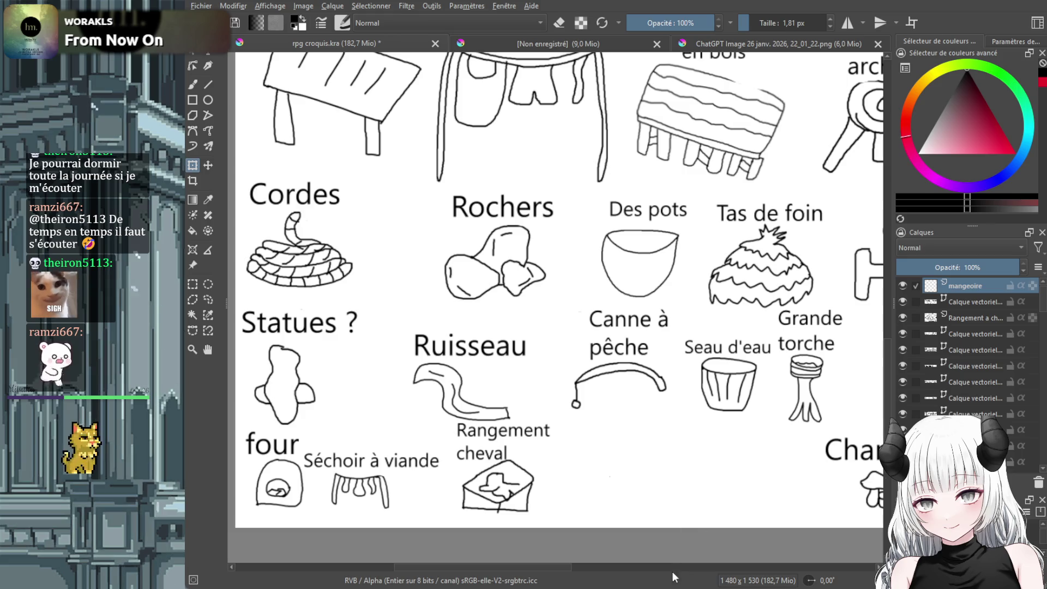
double_click(976, 289)
click(980, 289)
text(et a...)
key(Return)
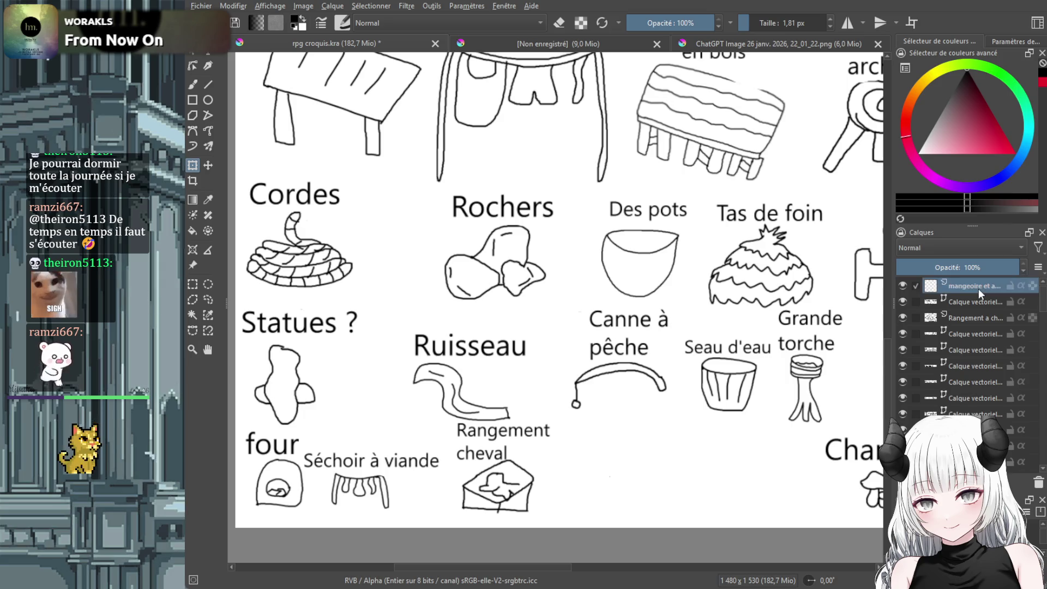
Sketch an elongated trough outline beside the horse storage drawing
click(194, 84)
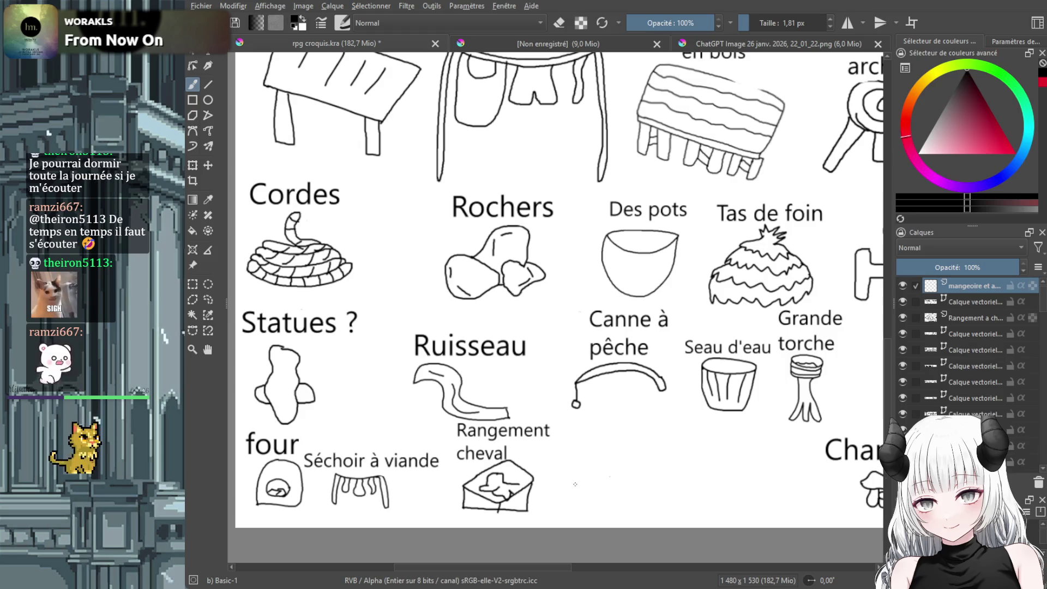
mouse_move(574, 475)
mouse_down()
mouse_move(577, 489)
mouse_move(606, 493)
mouse_move(638, 480)
mouse_move(627, 454)
mouse_move(663, 440)
mouse_move(640, 479)
mouse_move(653, 498)
mouse_up()
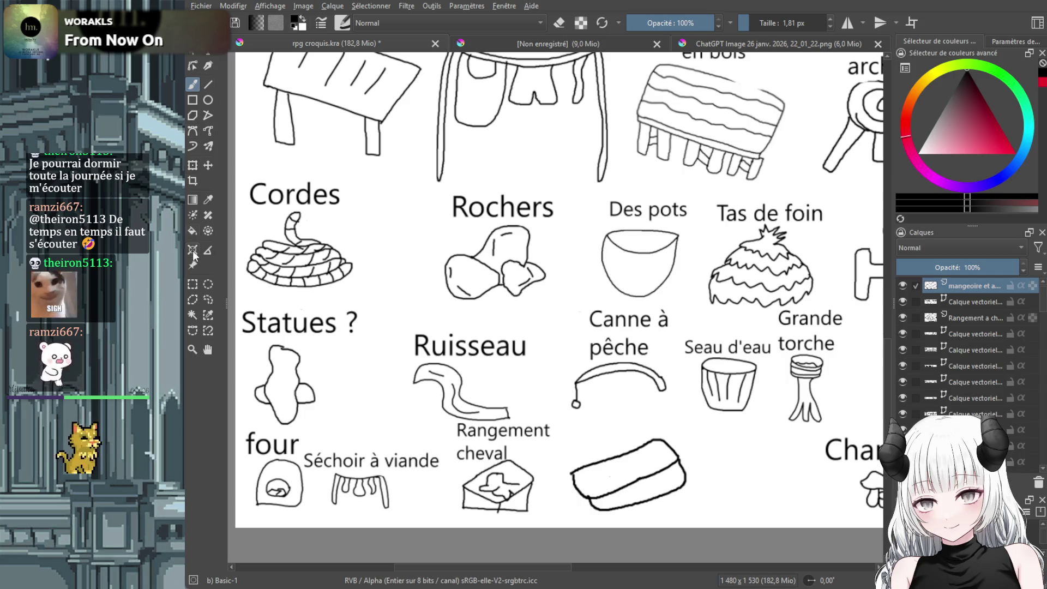
click(193, 165)
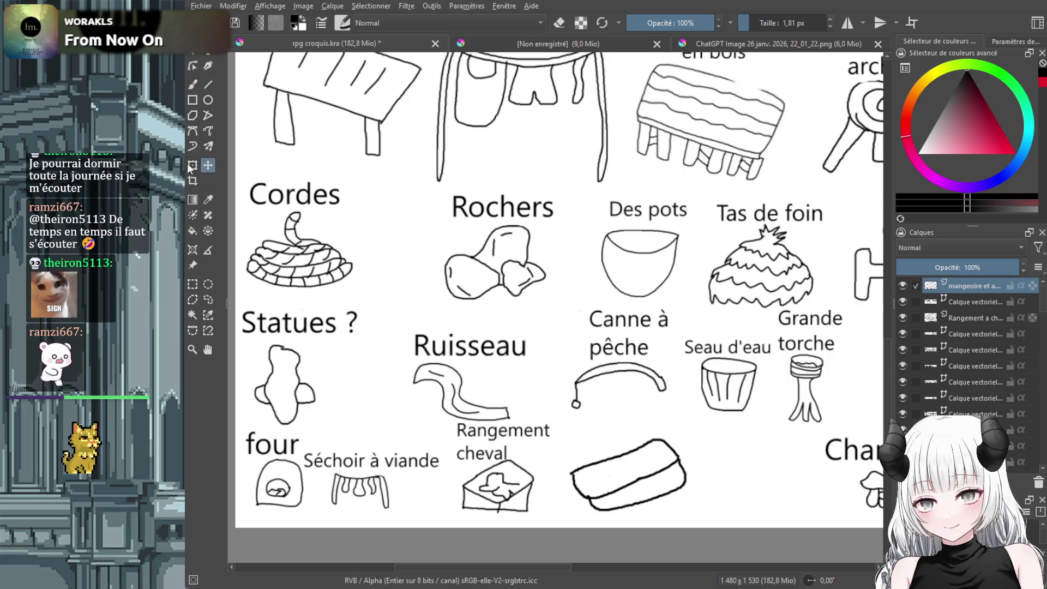
Shrink the trough sketch and add a 'Mangoire Abreuvoirs' text label beside it
drag(570, 436, 609, 469)
key(Return)
click(207, 52)
drag(564, 409, 710, 457)
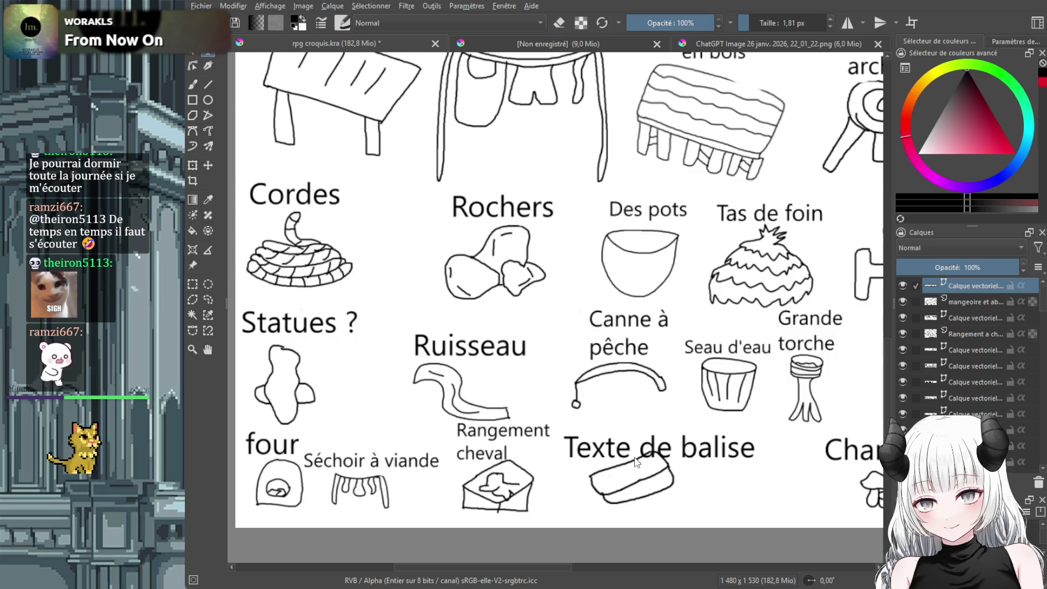
text(Mangoire Abreuvoirs)
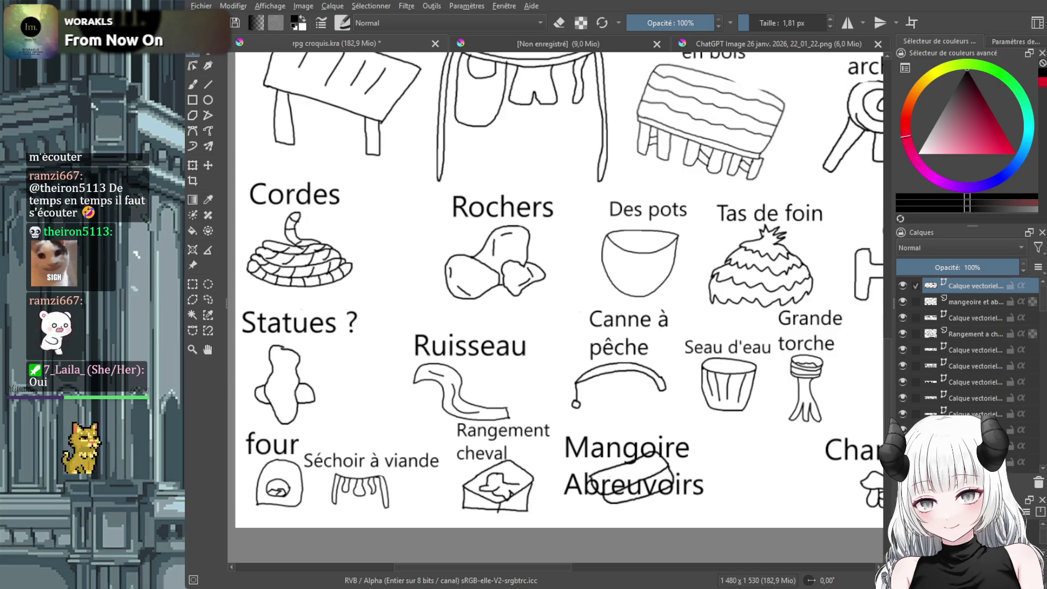
Move the label above the trough and scale it down to a small two-line caption
key(t)
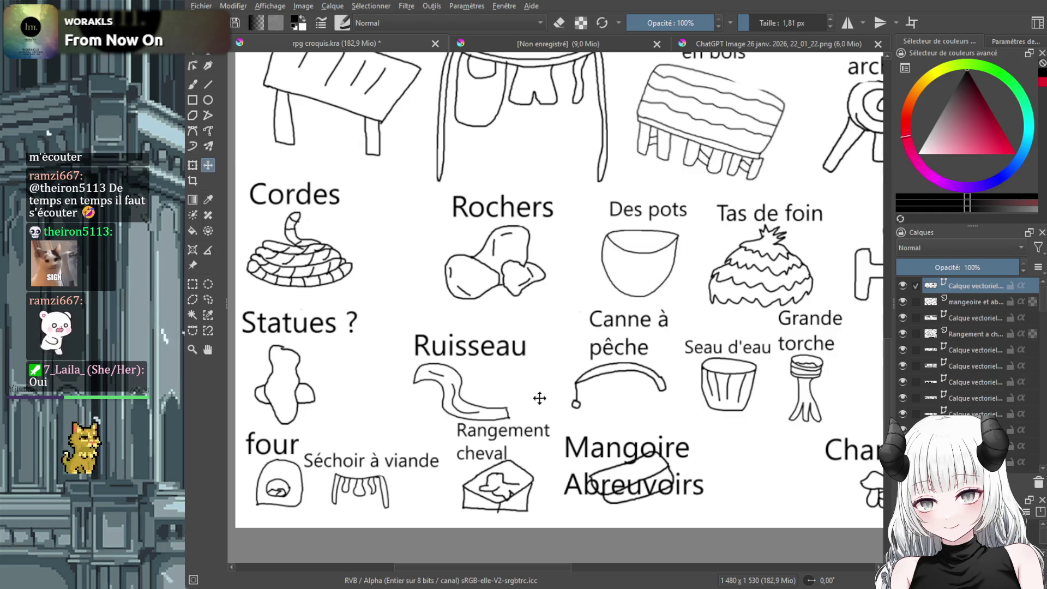
drag(620, 457, 624, 427)
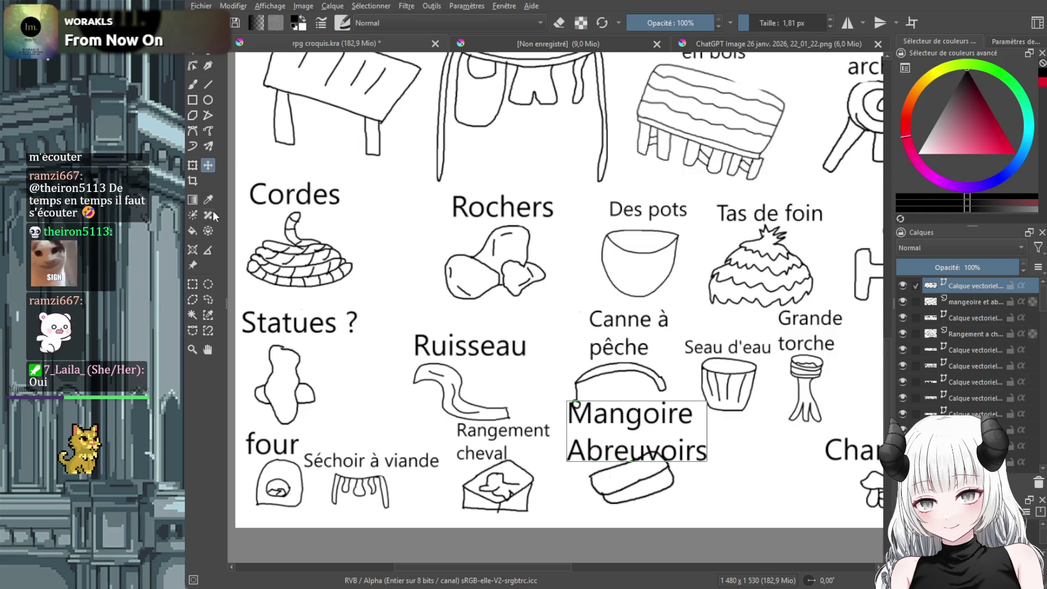
click(193, 165)
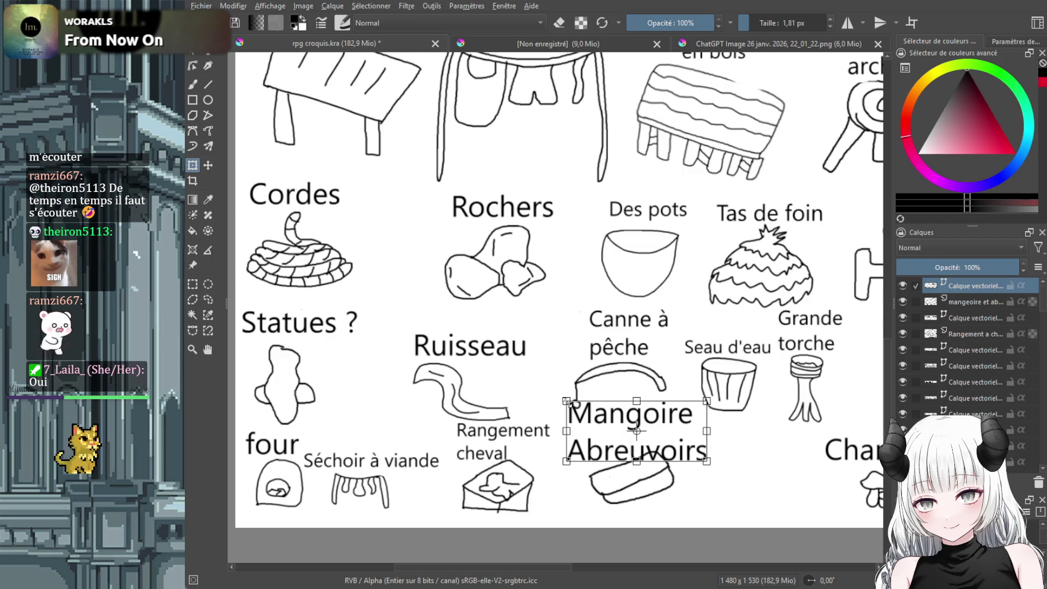
drag(568, 403, 604, 427)
drag(708, 464, 692, 457)
drag(628, 435, 607, 431)
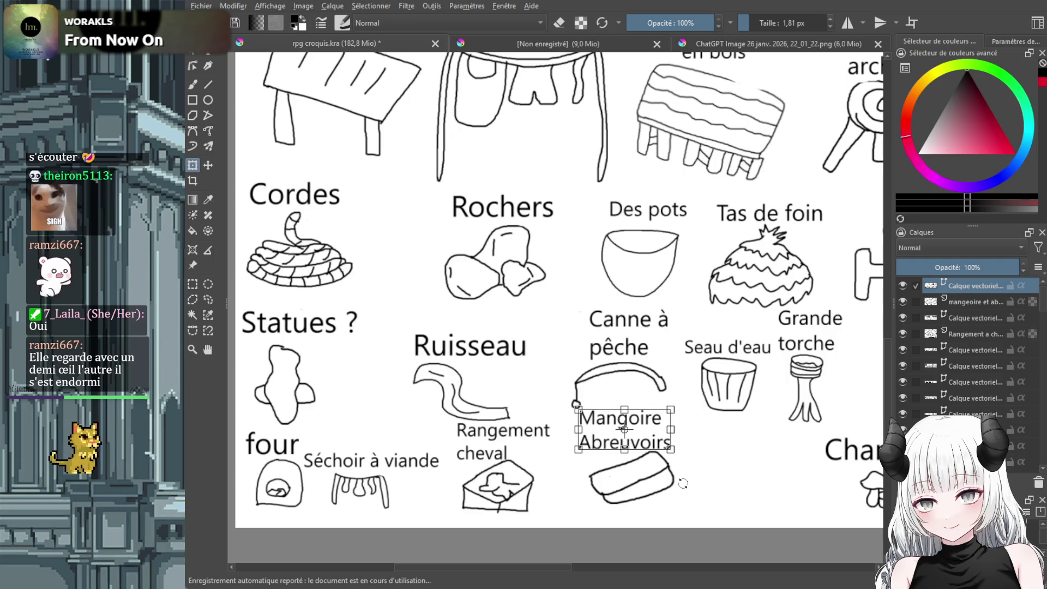
key(Return)
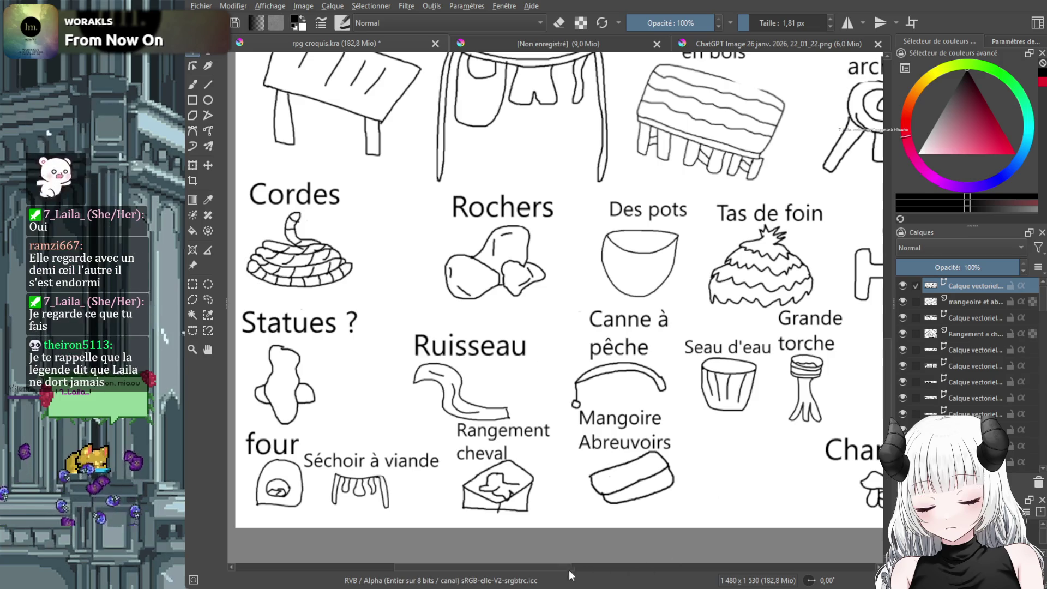
Pan right and add a new paint layer named 'charette ravitaillement'
scroll(687, 535, right, 3)
mouse_move(599, 581)
mouse_down()
mouse_move(740, 584)
mouse_move(728, 583)
mouse_up()
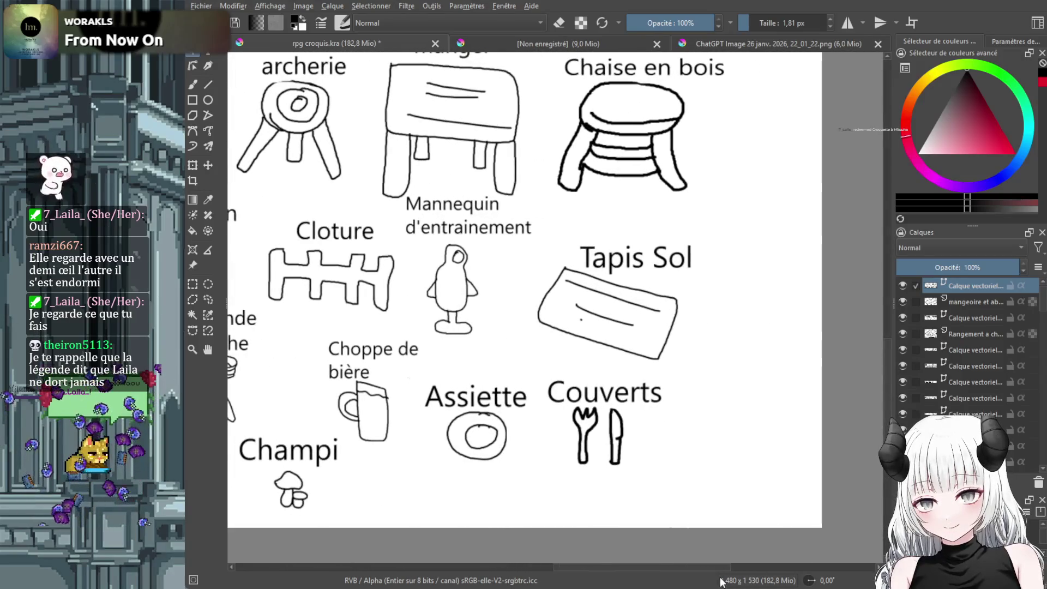
click(193, 84)
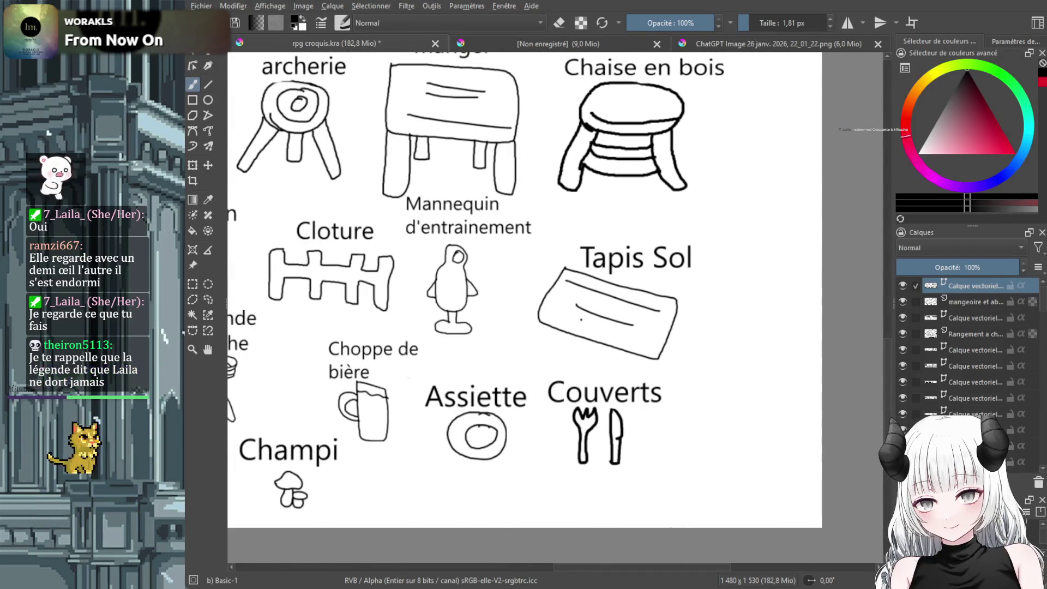
key(Insert)
double_click(968, 286)
text(charette ravitaille)
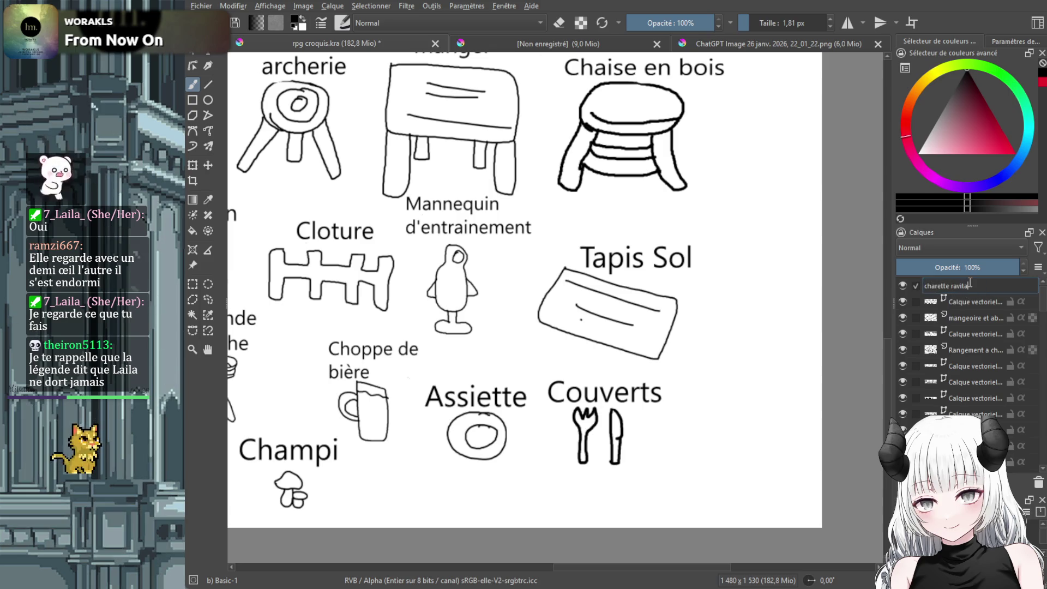
text(ment)
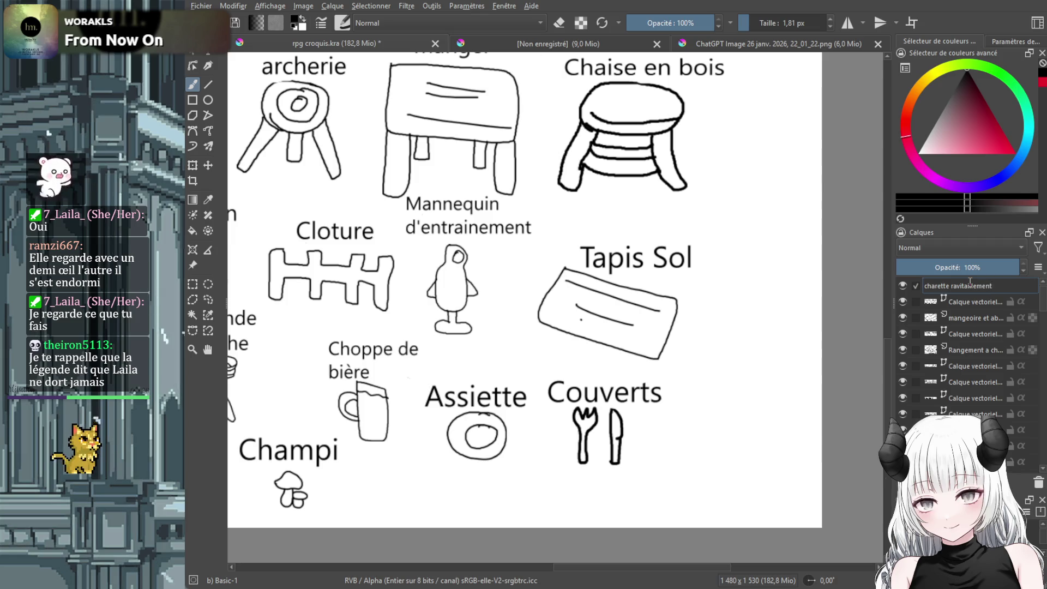
key(Return)
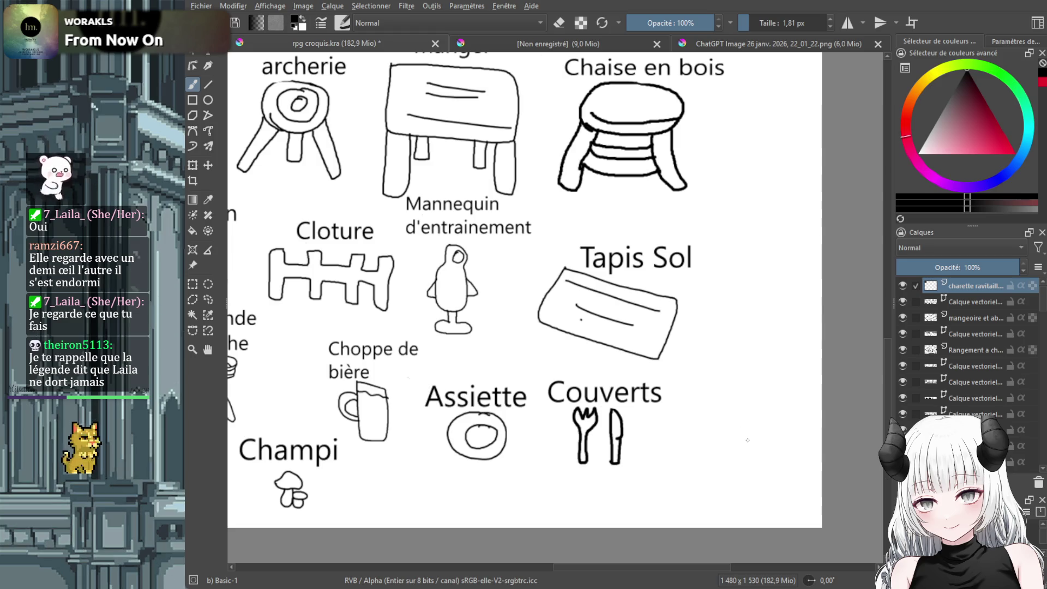
Sketch a small supply cart beside Couverts, shrink it, and drag a text box next to it
mouse_move(762, 438)
mouse_down()
mouse_move(732, 476)
mouse_move(774, 464)
mouse_move(763, 440)
mouse_move(790, 401)
mouse_move(718, 406)
mouse_move(673, 438)
mouse_move(679, 491)
mouse_move(715, 467)
mouse_up()
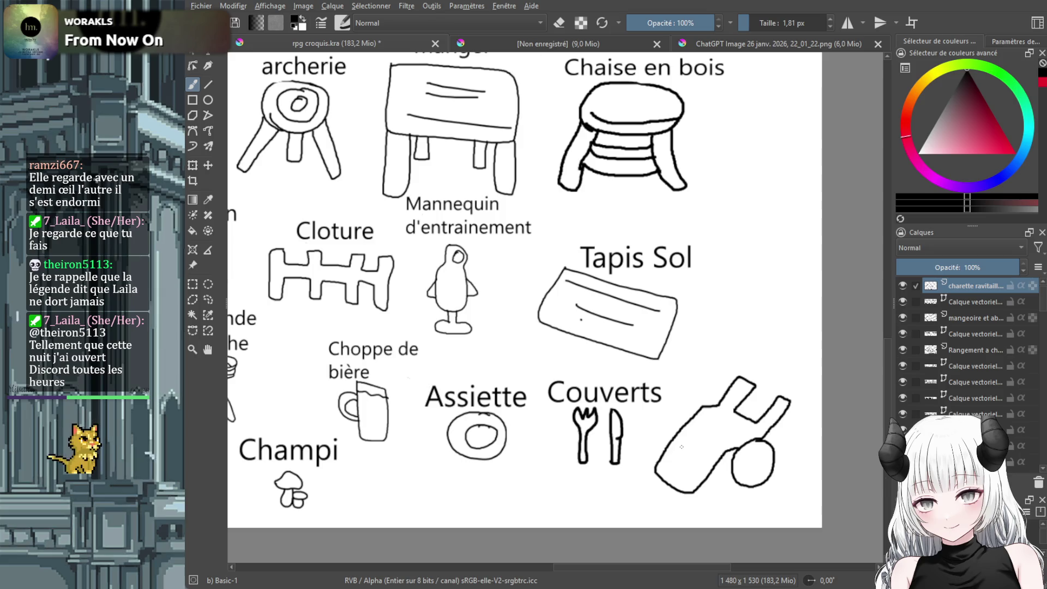
mouse_move(703, 420)
mouse_down()
mouse_move(674, 468)
mouse_move(708, 470)
mouse_move(701, 419)
mouse_up()
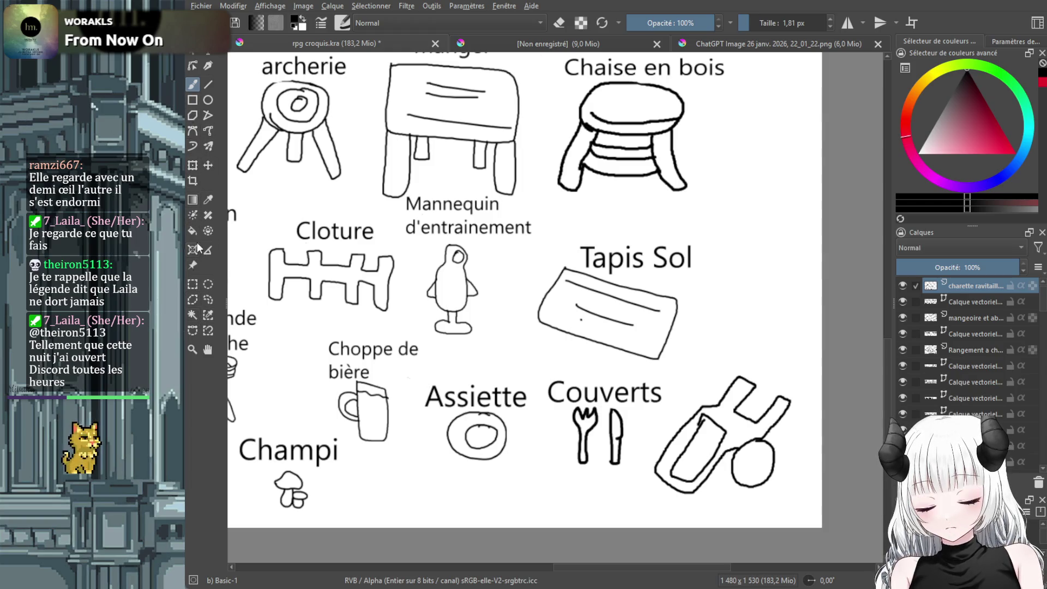
click(192, 165)
mouse_move(654, 371)
mouse_down()
mouse_move(715, 418)
mouse_move(683, 410)
mouse_up()
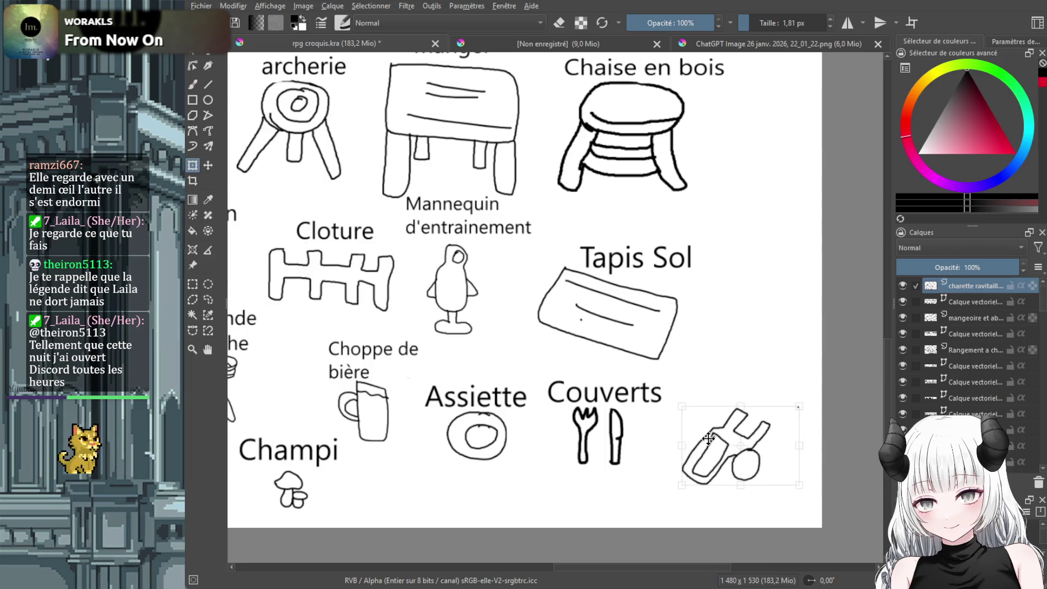
click(208, 53)
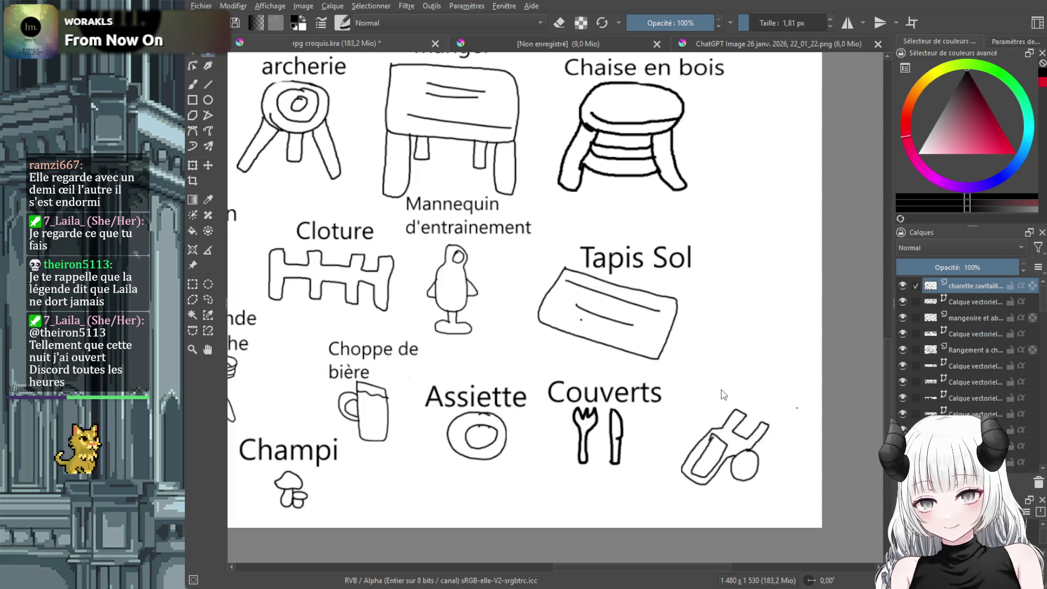
drag(667, 358, 786, 407)
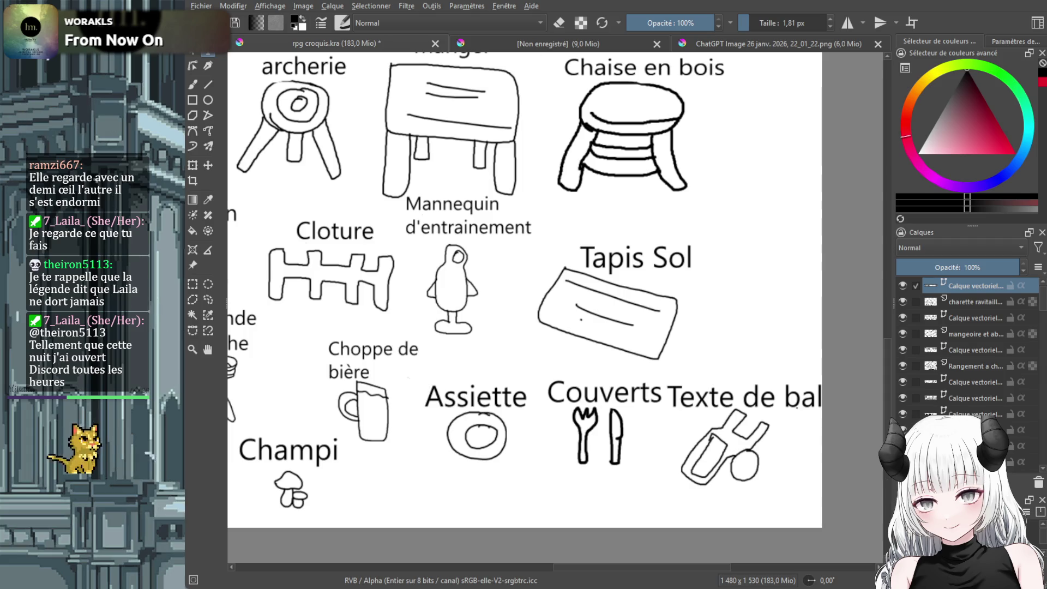
Apply the two-line 'Charettes Ravitaillement etc' label, then shrink it and place it above the supply cart
key(ctrl+s)
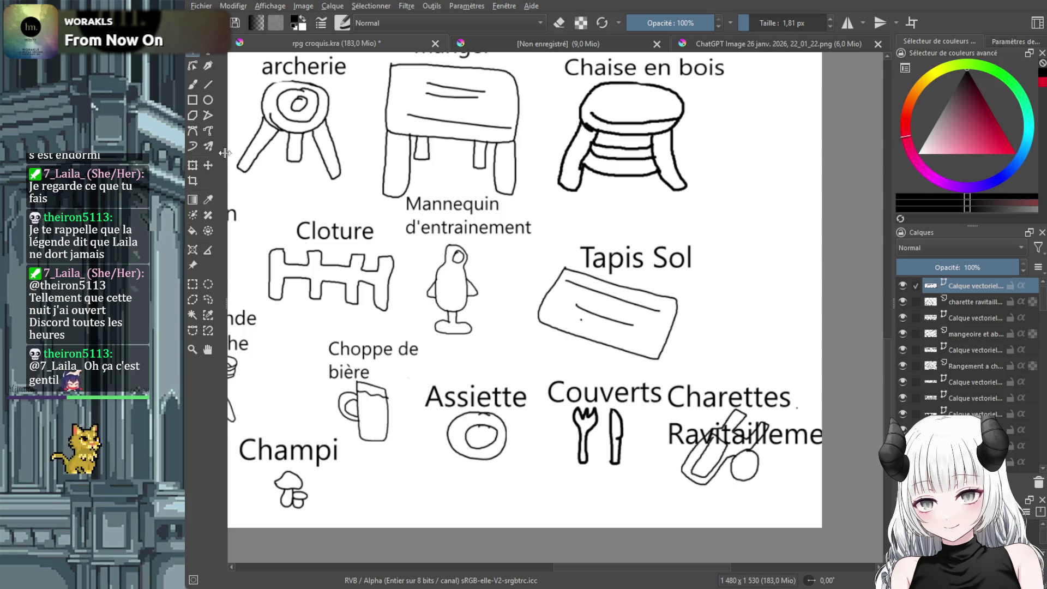
click(193, 165)
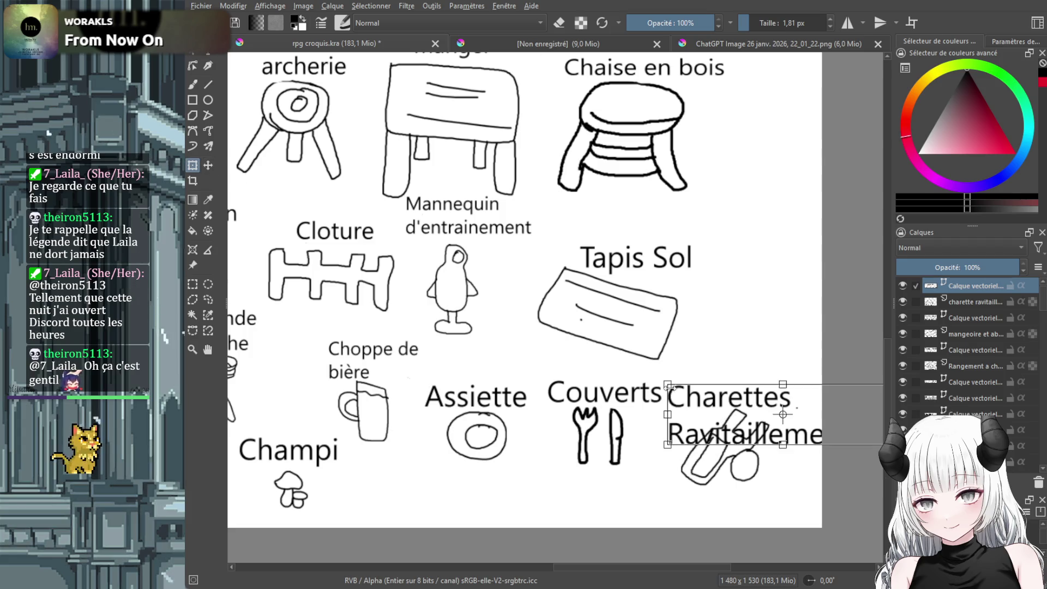
mouse_move(666, 385)
mouse_down()
mouse_move(743, 406)
mouse_move(679, 368)
mouse_move(712, 390)
mouse_up()
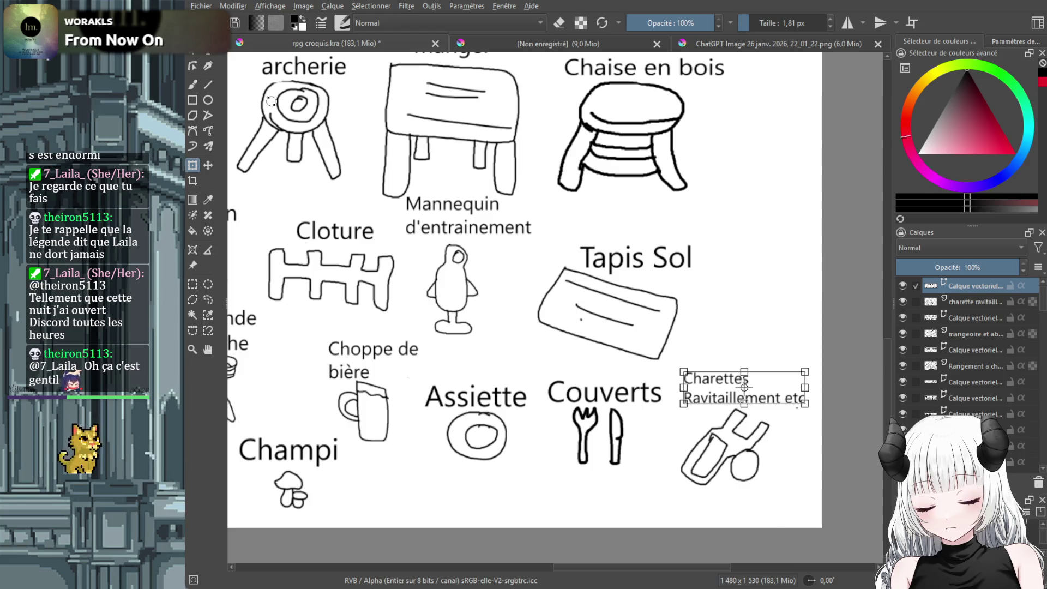
key(Return)
Zoom out and pan across rpg croquis.kra to review every labelled prop, then scroll the Layers docker
scroll(557, 319, down, 3)
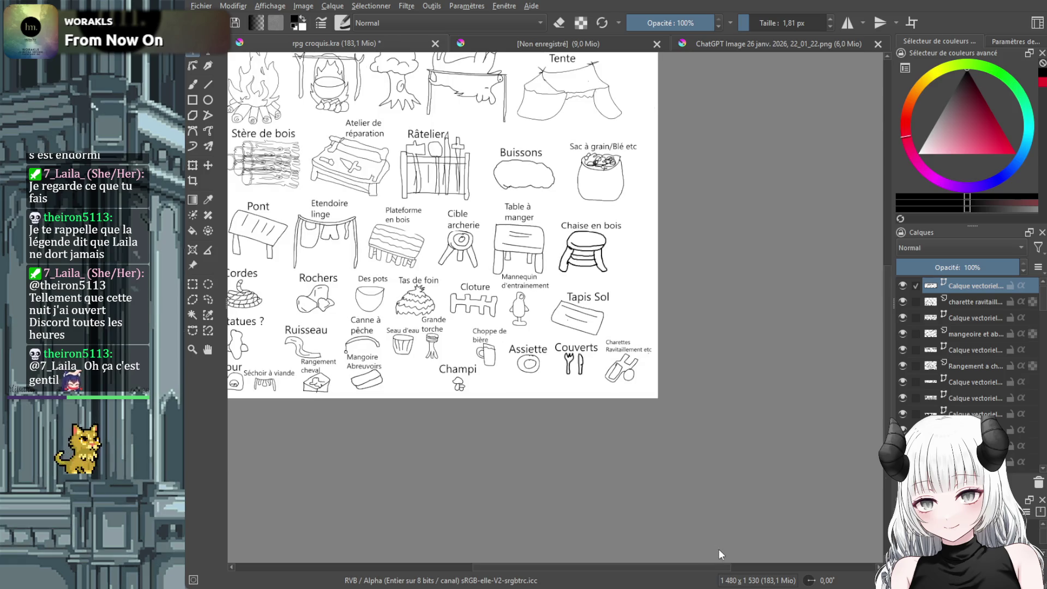
drag(687, 567, 639, 564)
drag(885, 384, 893, 349)
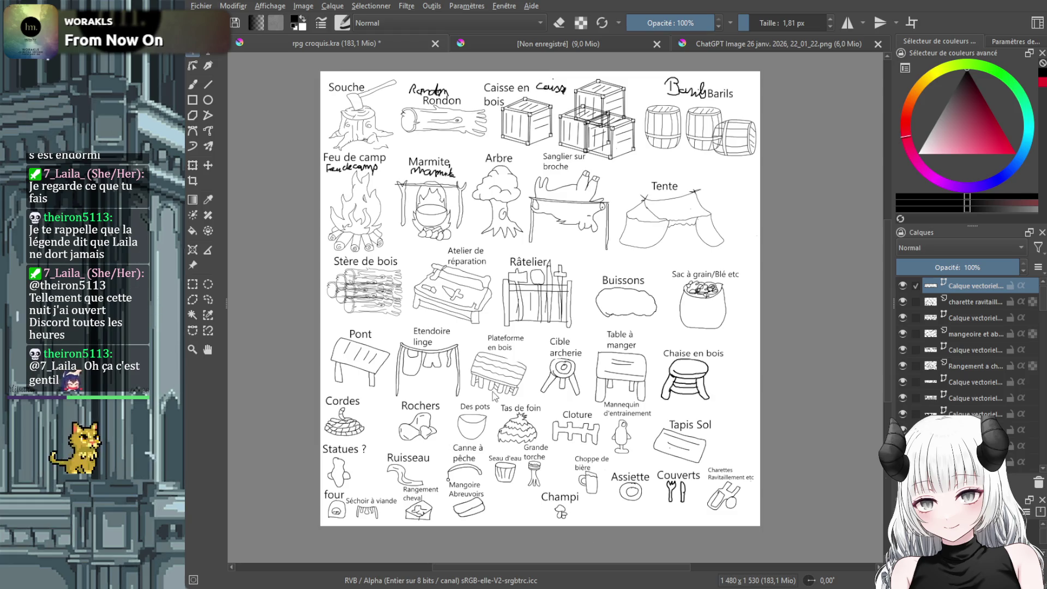
scroll(950, 351, down, 5)
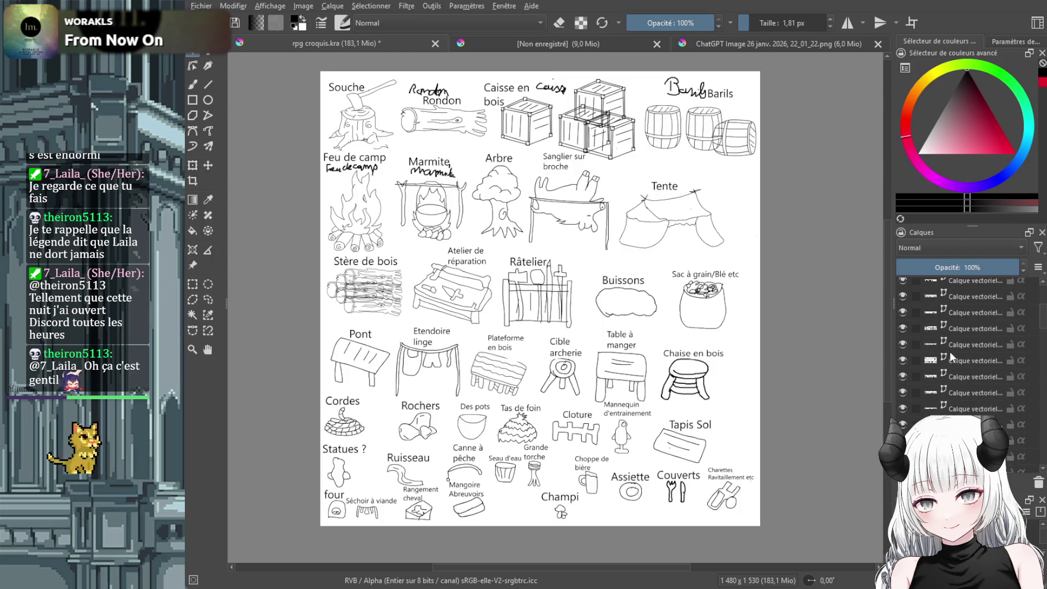
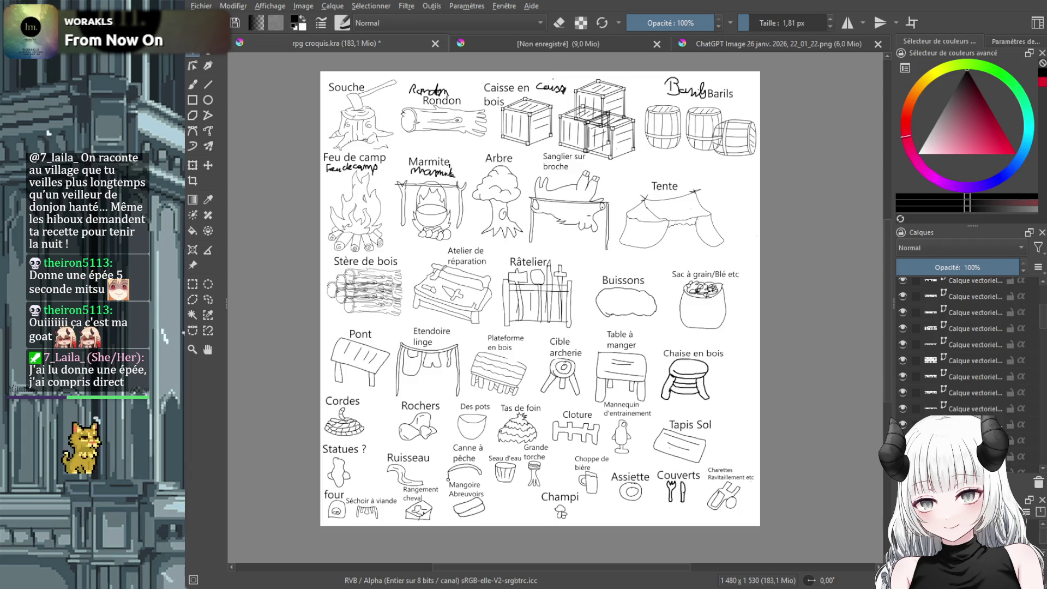
Save the finished prop sketch sheet as rpg croquis.kra with Ctrl+S
key(alt)
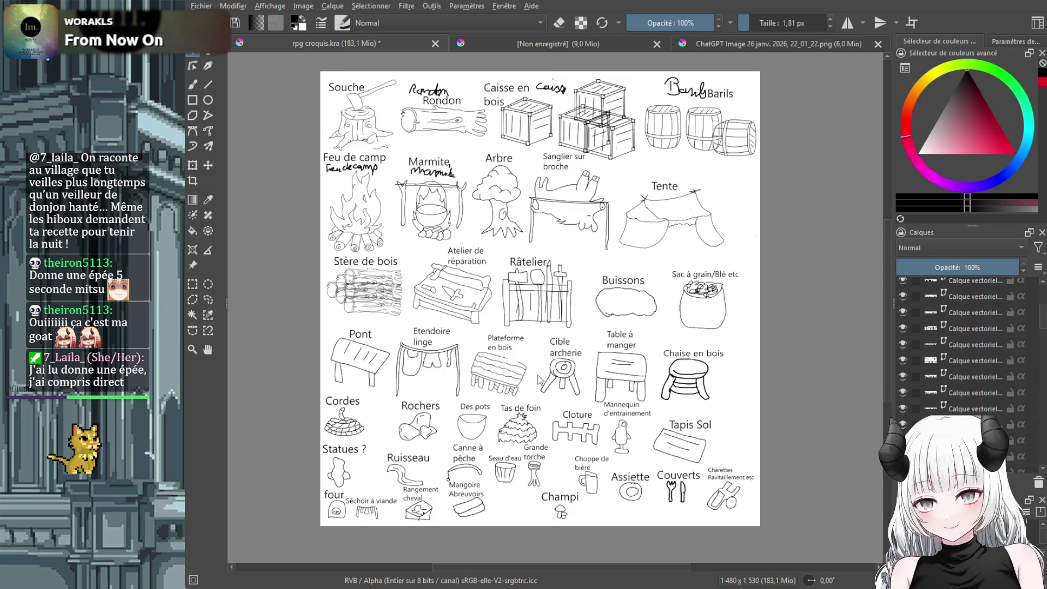
key(ctrl+s)
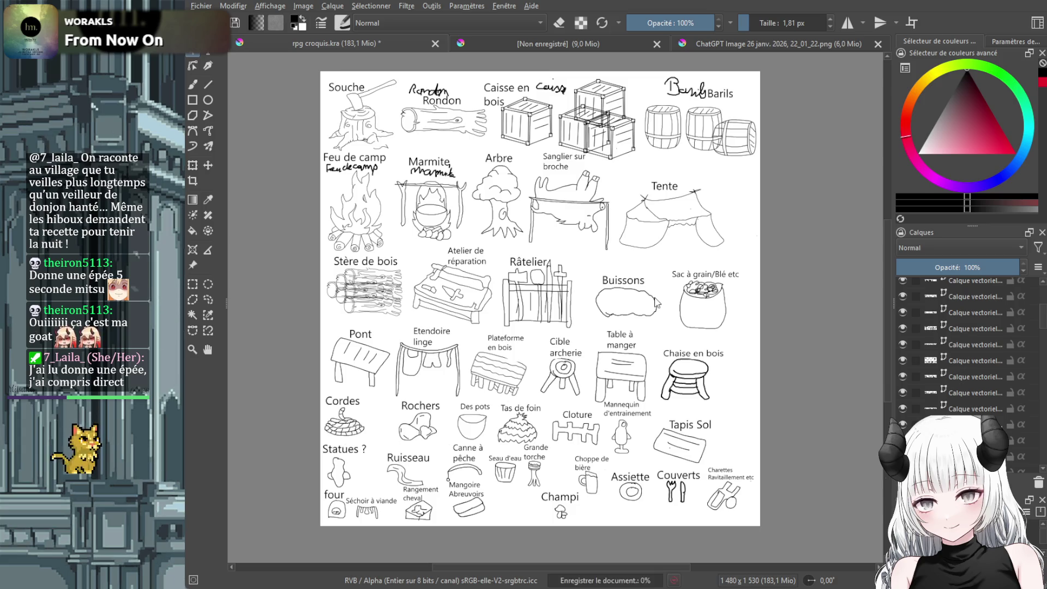